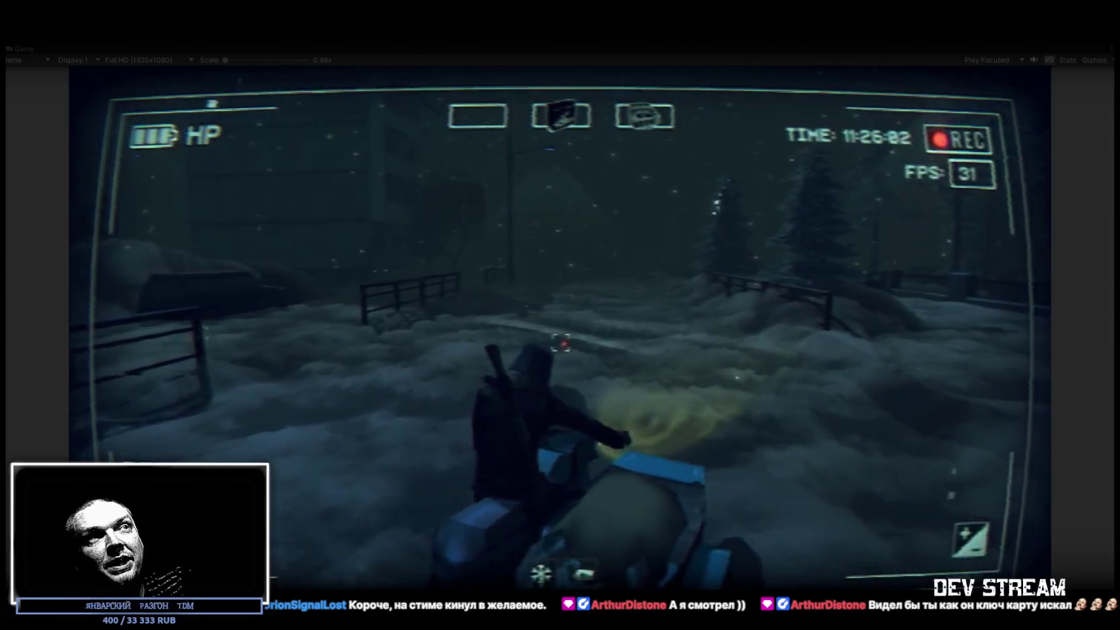
# - Steer the motorcycle through the snow toward the fence and onto the road between fences
pyautogui.press('w')
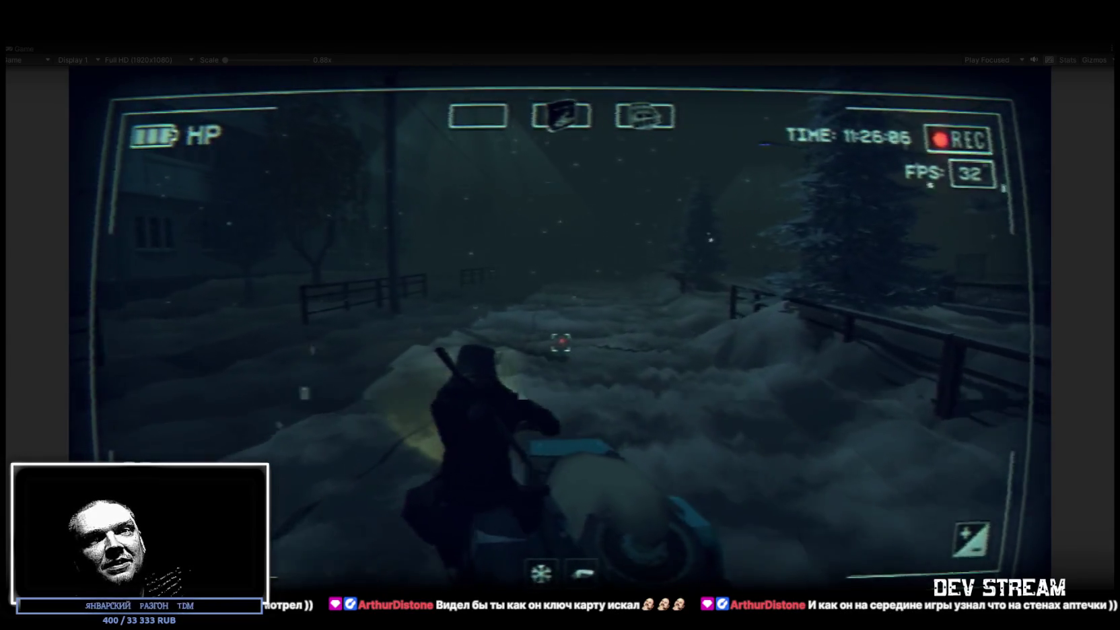
pyautogui.press('d')
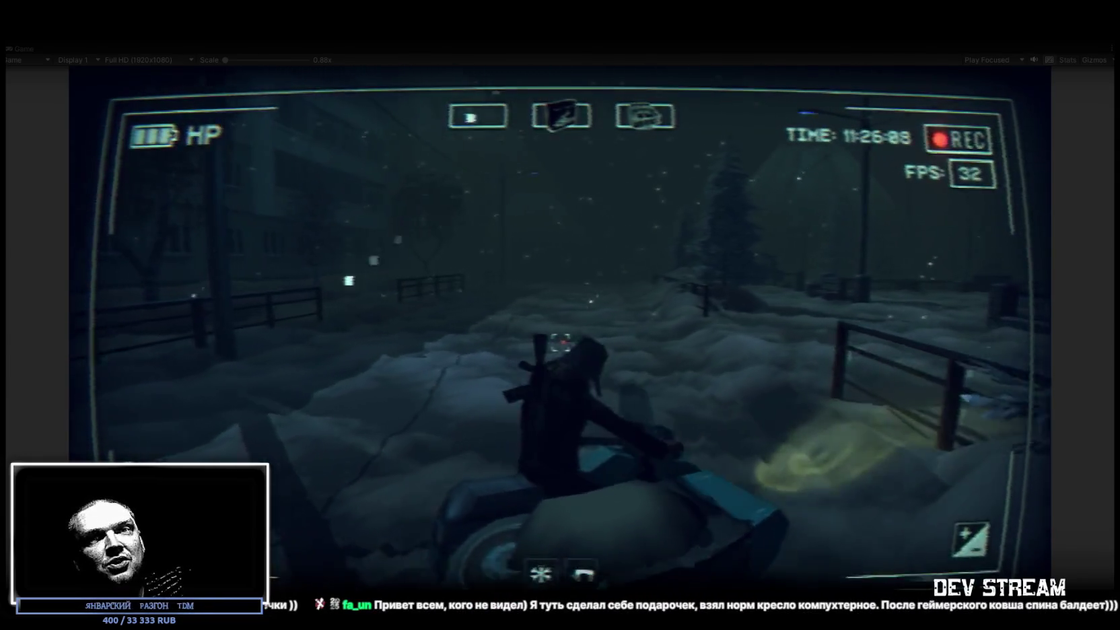
pyautogui.press('d')
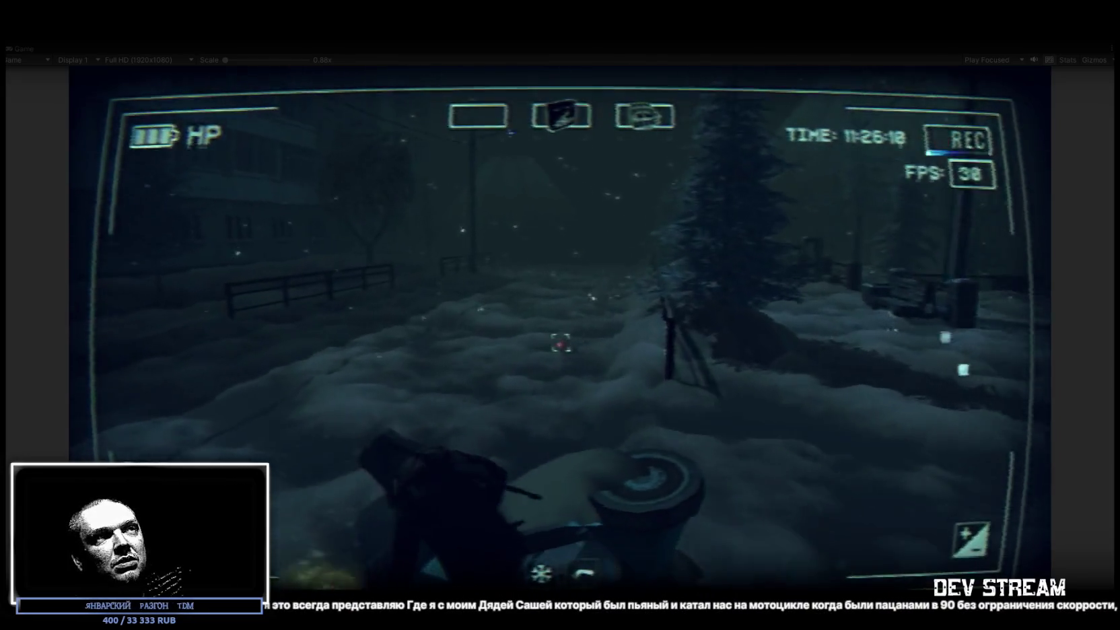
pyautogui.press('d')
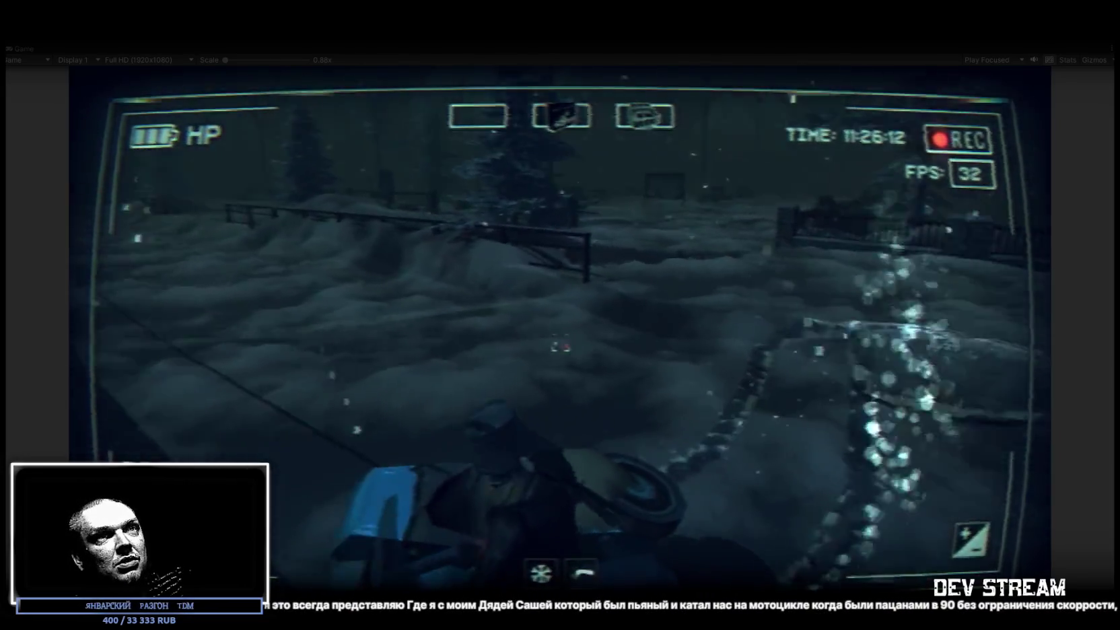
pyautogui.press('d')
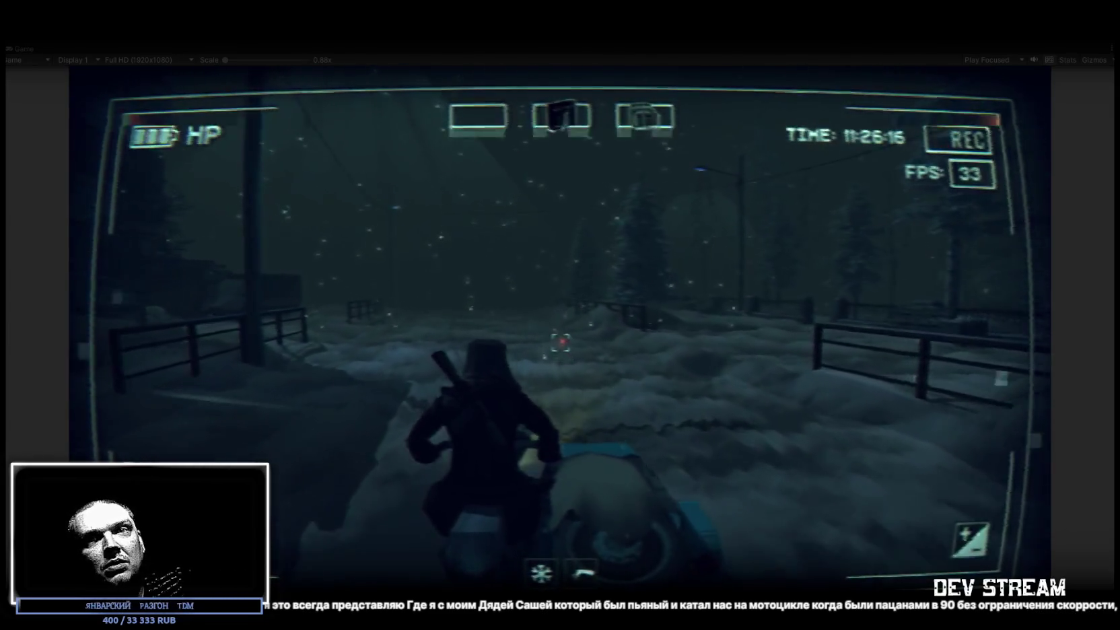
pyautogui.press('a')
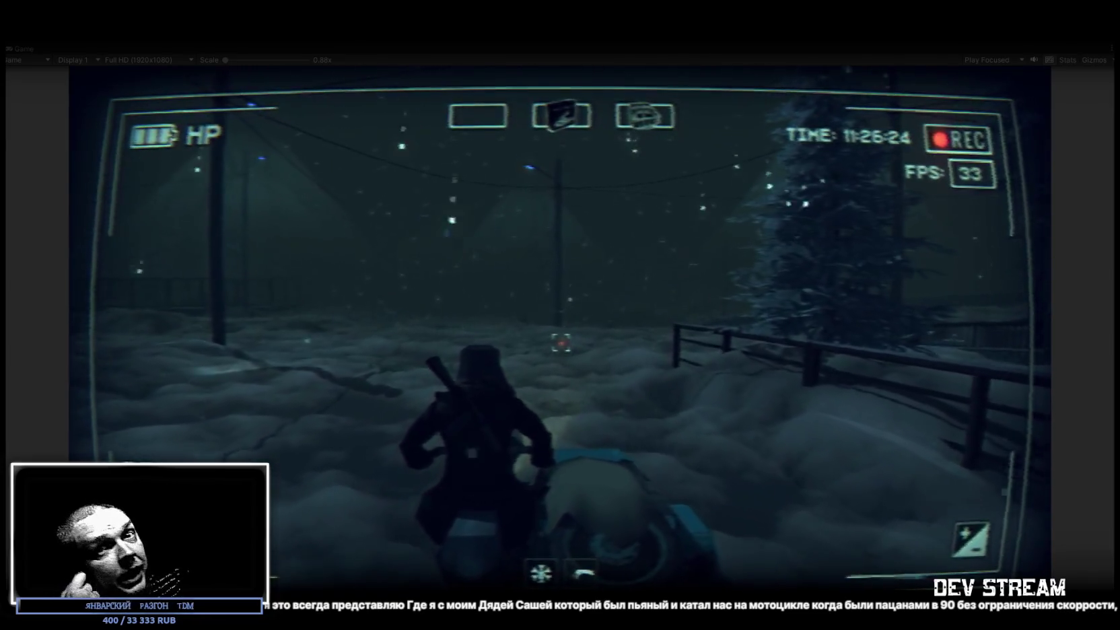
# - Ride forward along the snowy road beside the fence, turning left onto the path
pyautogui.press('w')
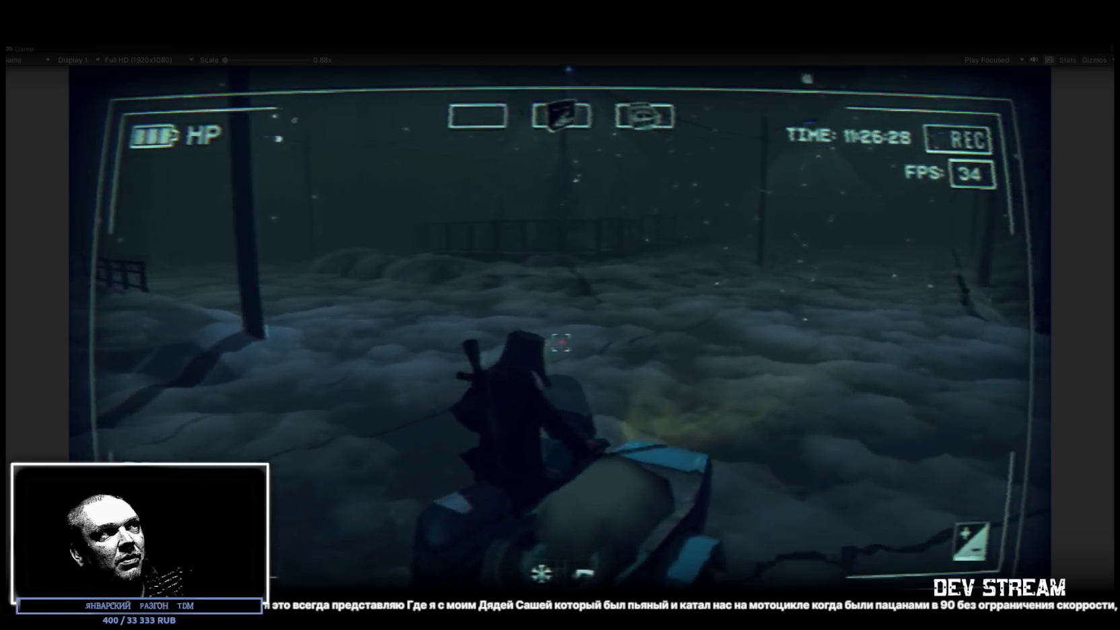
pyautogui.press('w')
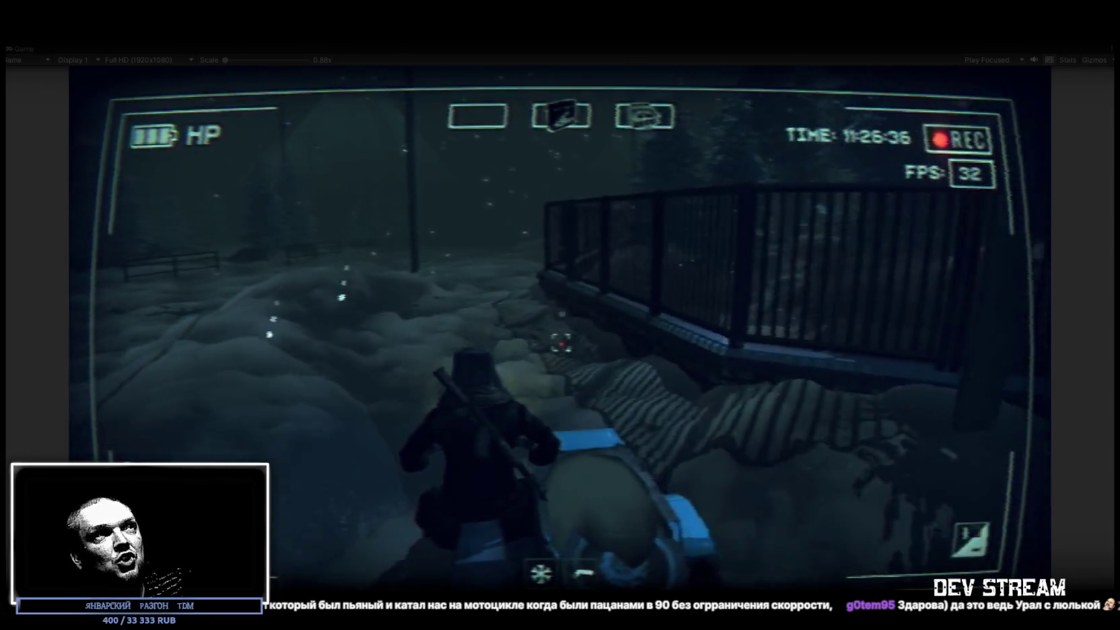
pyautogui.press('w')
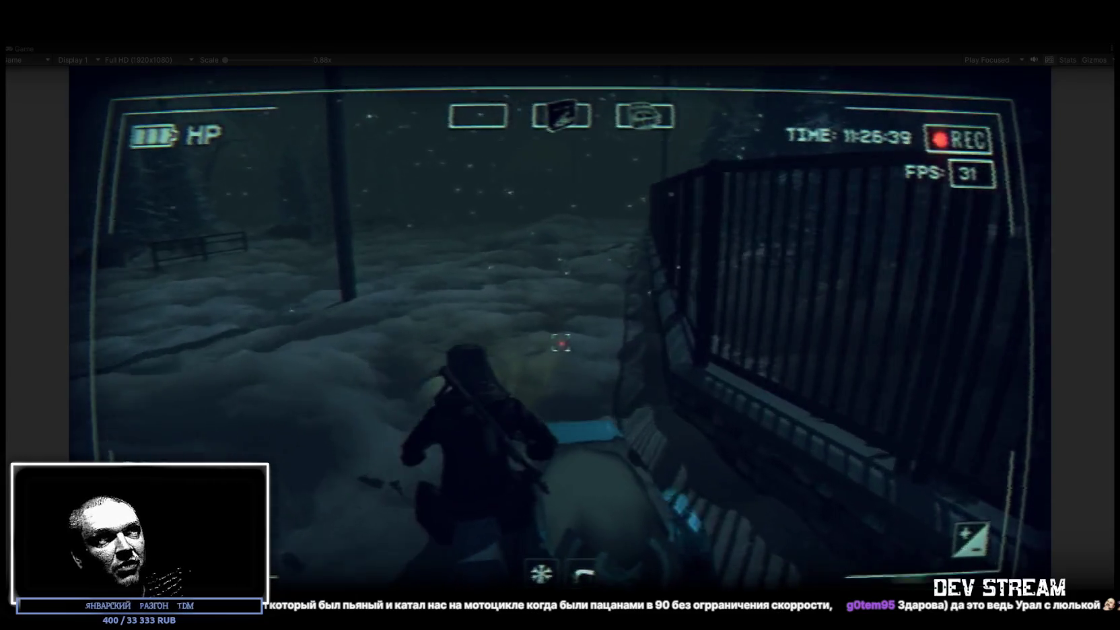
pyautogui.press('w')
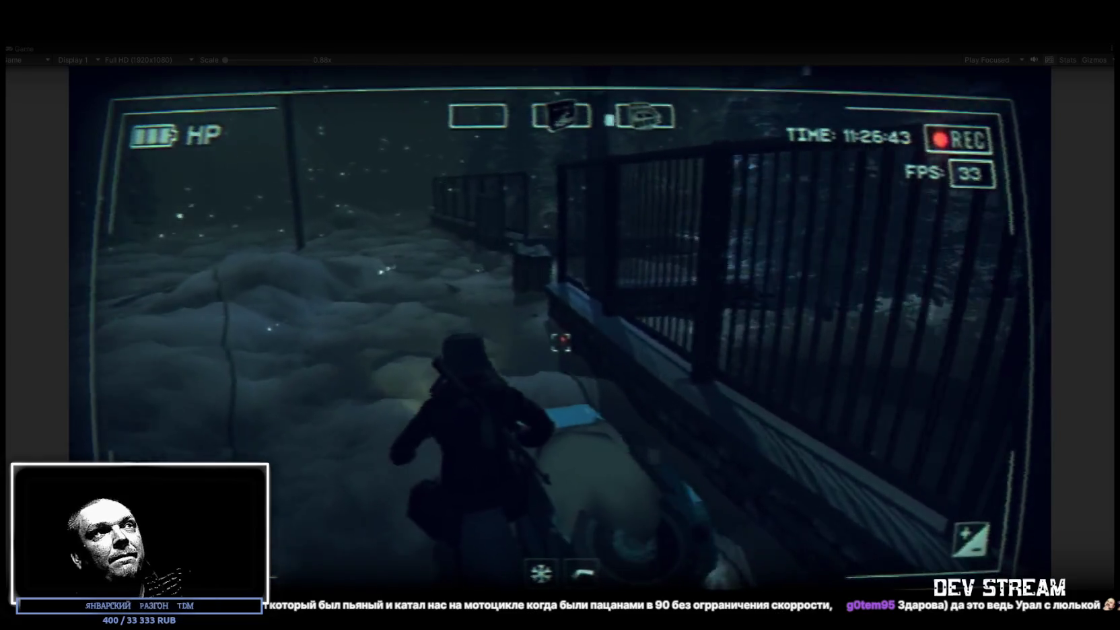
pyautogui.press('w')
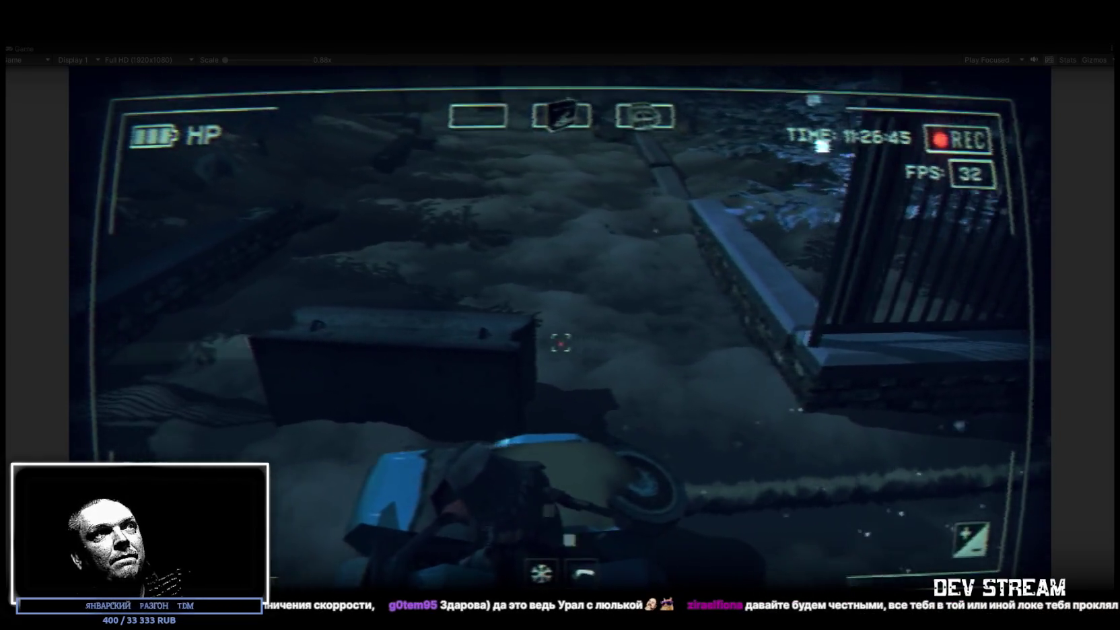
pyautogui.press('w')
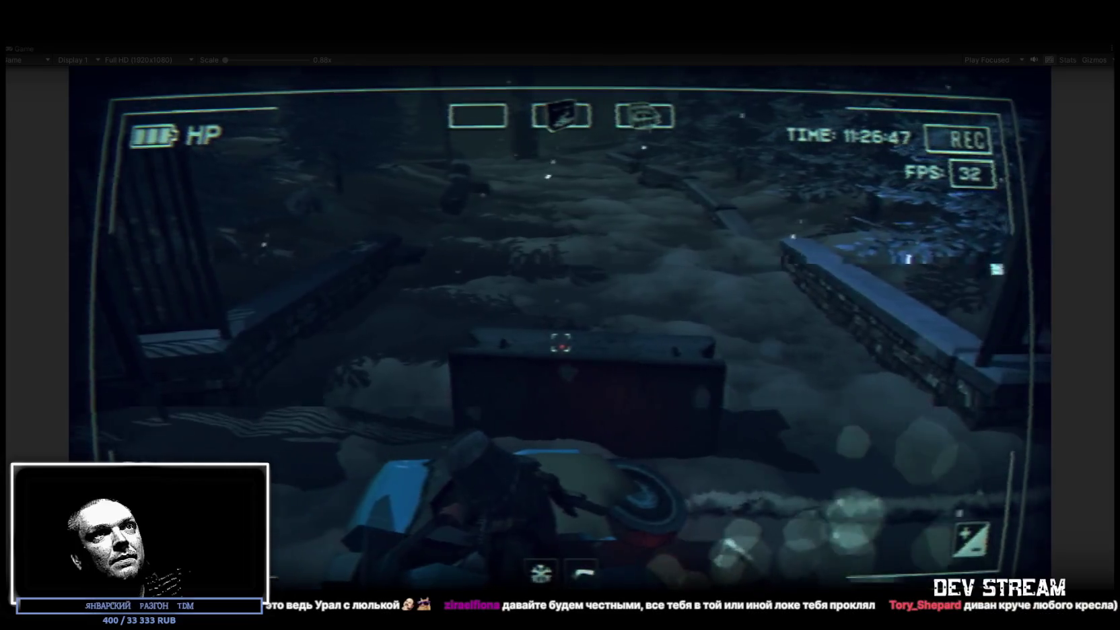
pyautogui.press('w')
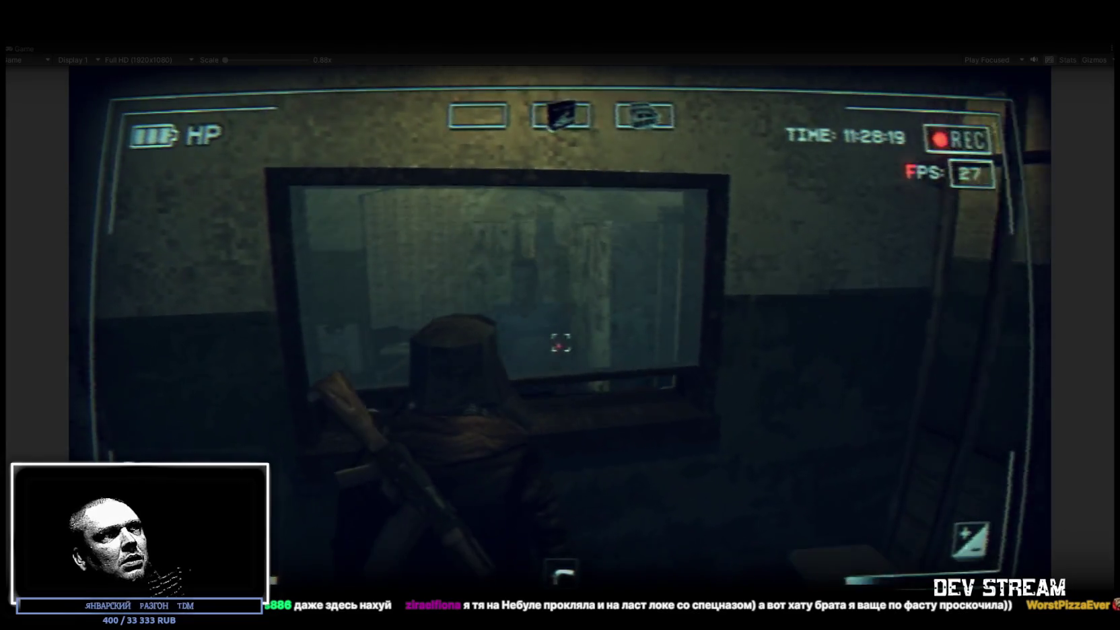
# - Start a conversation with the officer at the reception window
pyautogui.press('e')
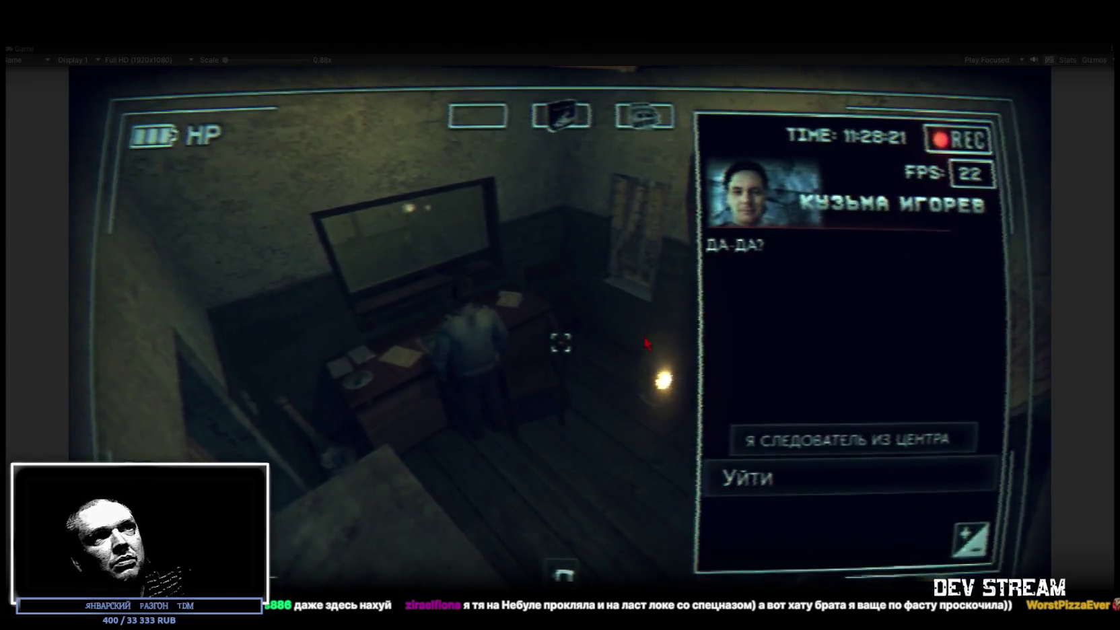
# - Introduce yourself as the investigator from the centre and ask about his cases and service
pyautogui.click(807, 438)
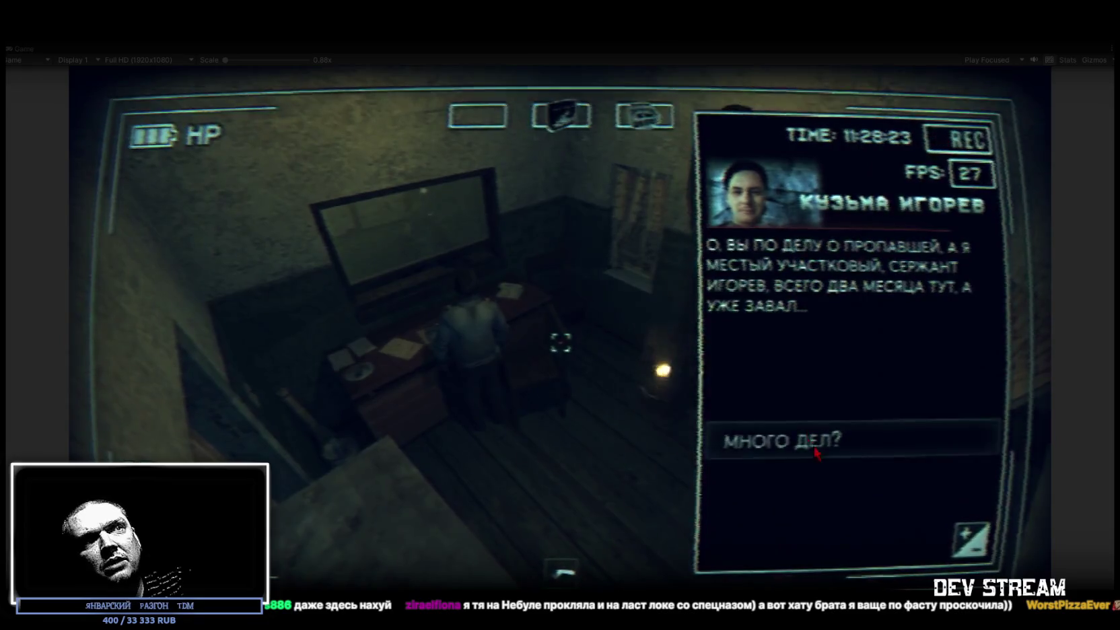
pyautogui.click(806, 450)
pyautogui.click(806, 450)
pyautogui.click(801, 449)
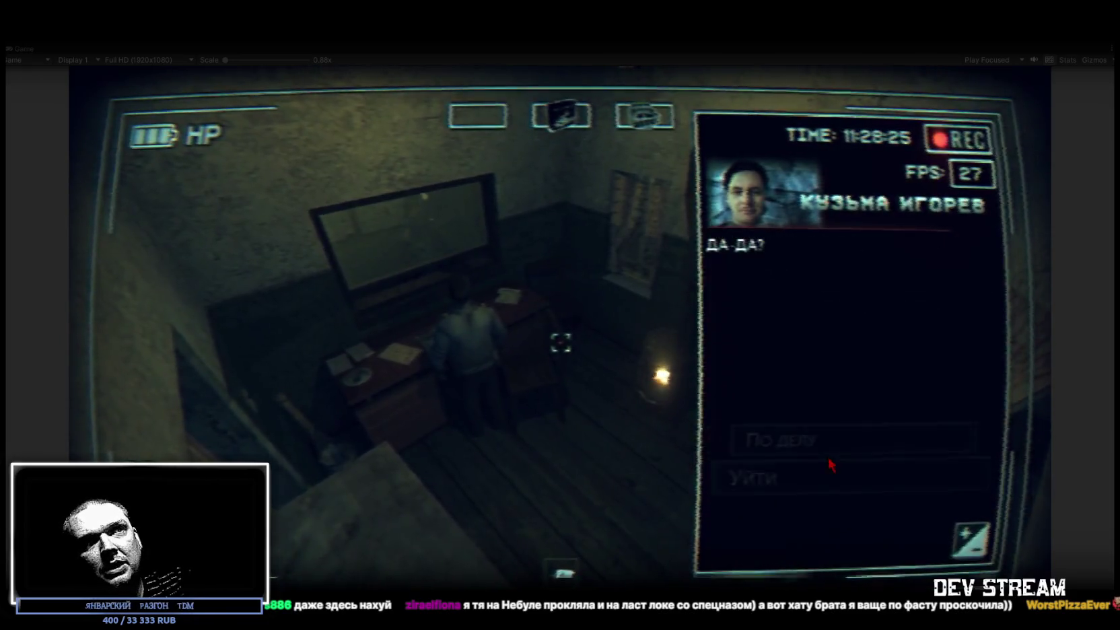
# - Discuss the missing girl's case and the whisper, then choose the leave option
pyautogui.click(796, 449)
pyautogui.click(795, 451)
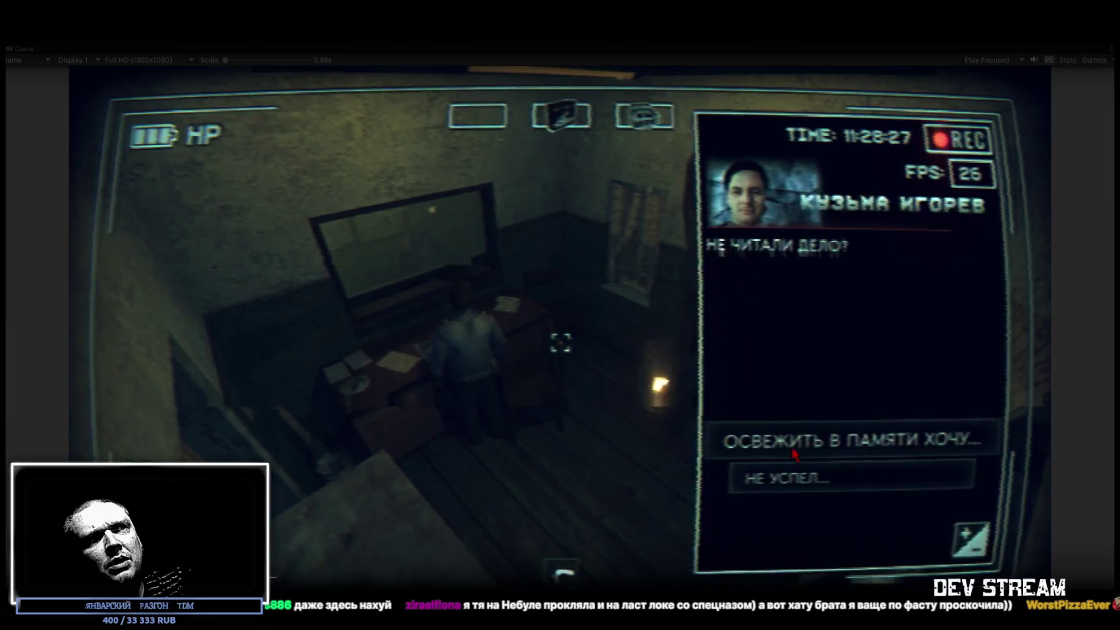
pyautogui.click(810, 486)
pyautogui.click(800, 457)
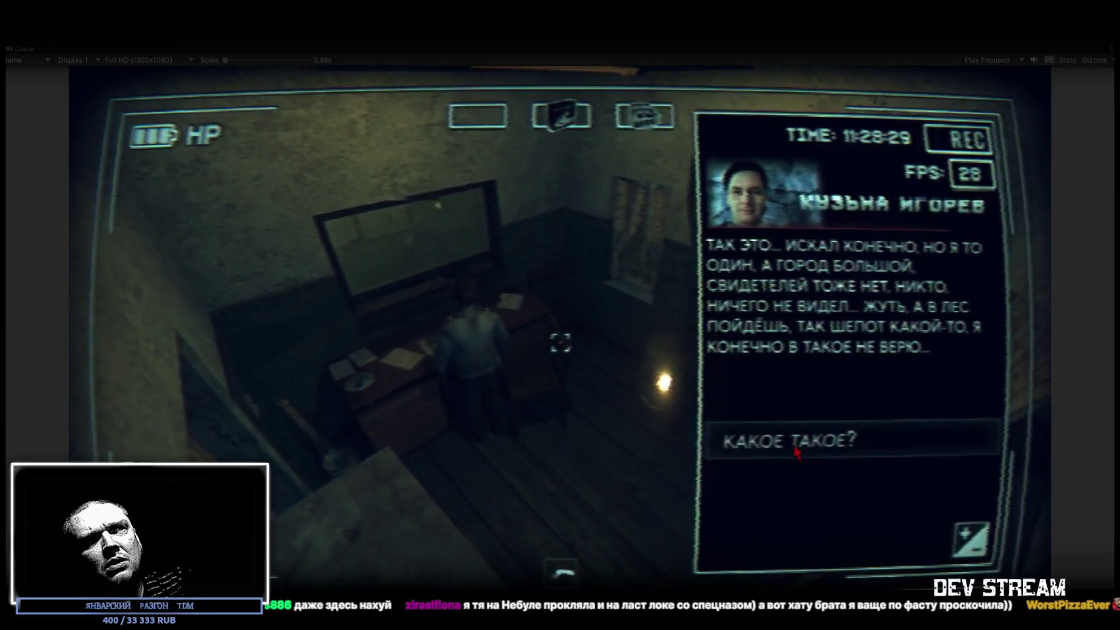
pyautogui.click(796, 452)
pyautogui.click(811, 517)
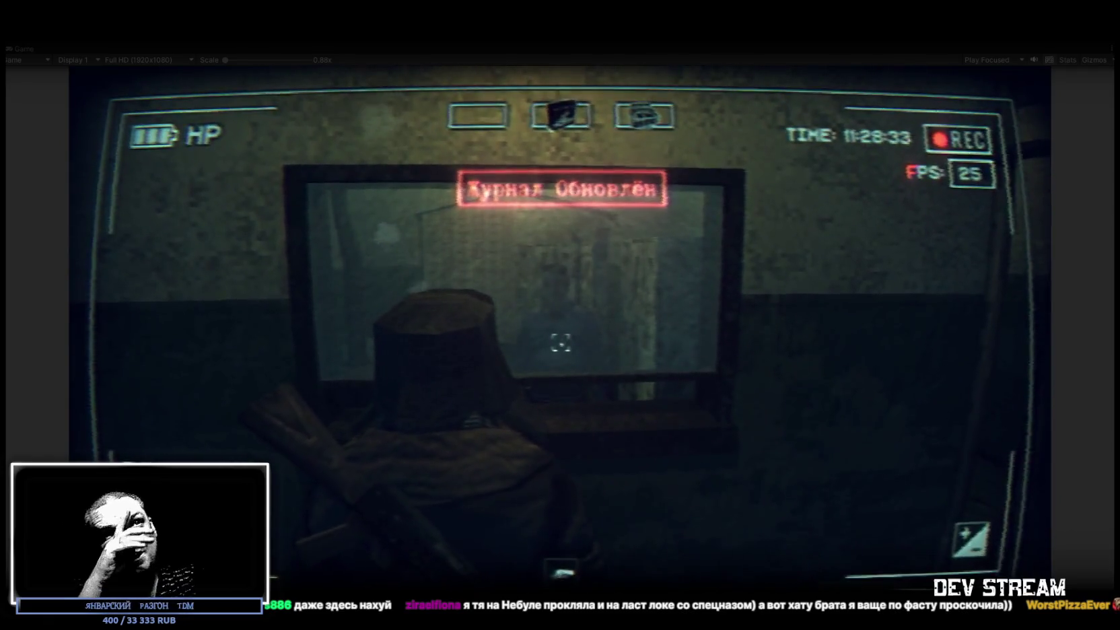
# - Walk via the stairwell, corridor and sofa room to the lockers and open the SHKAF locker
pyautogui.press('w')
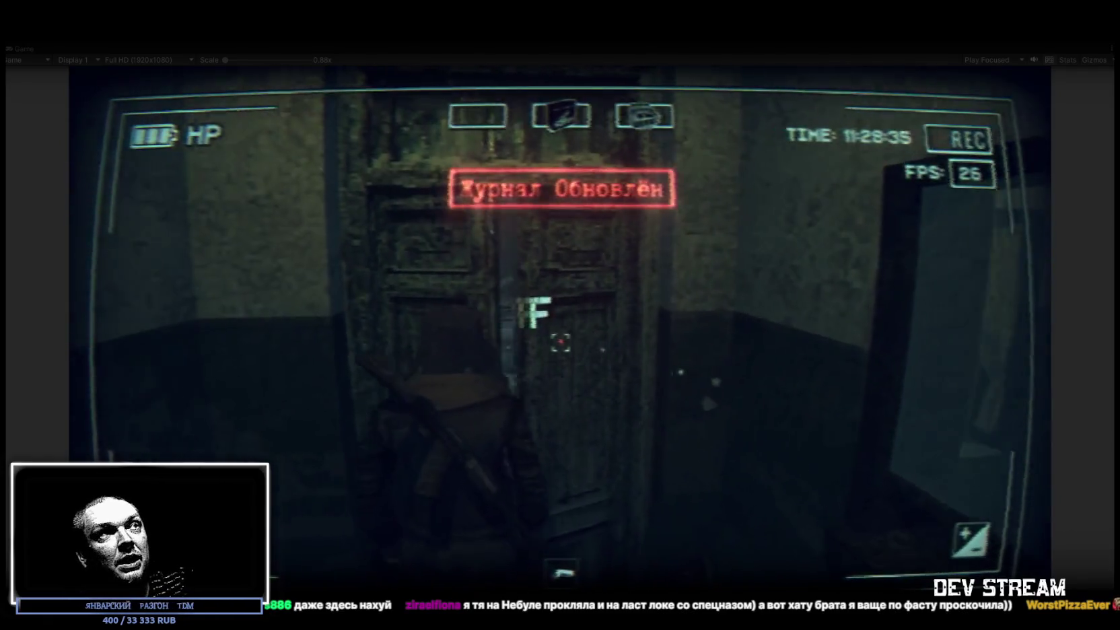
pyautogui.press('w')
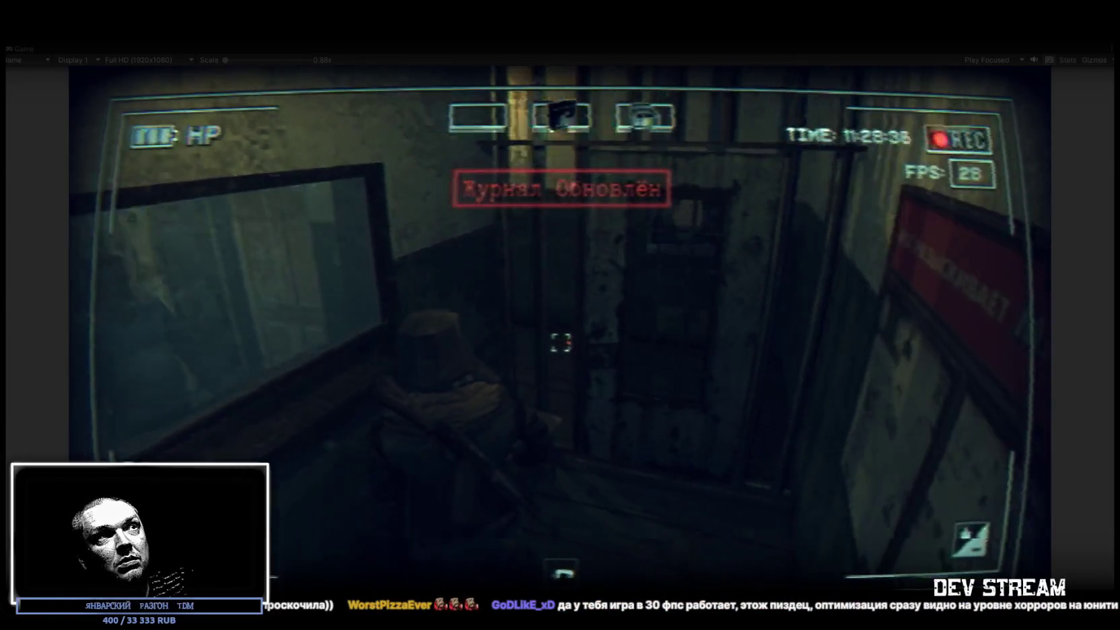
pyautogui.press('w')
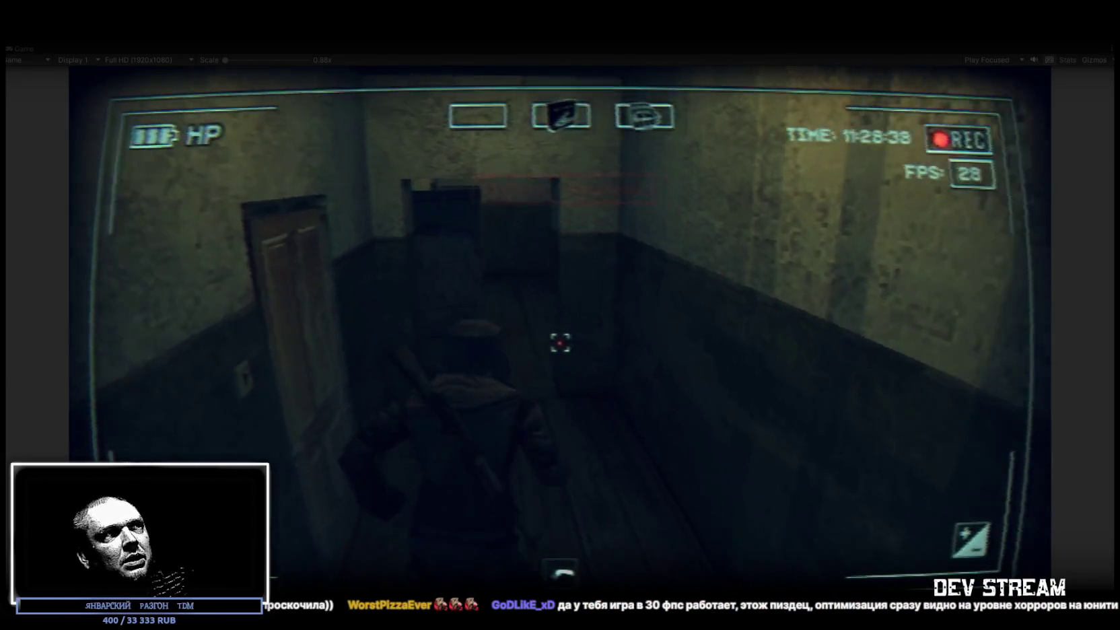
pyautogui.press('w')
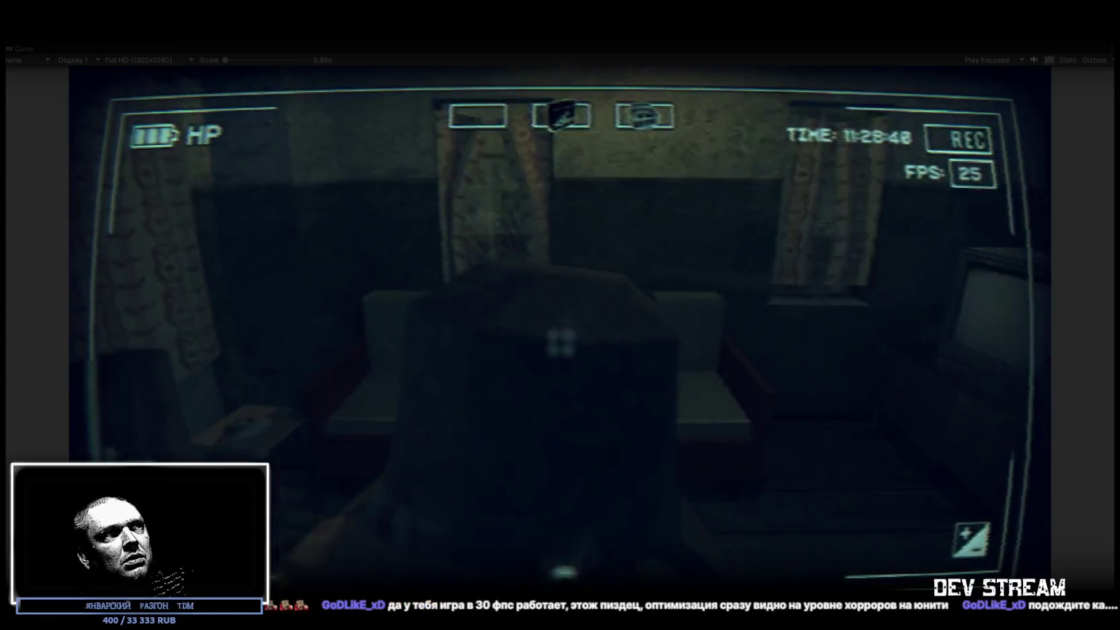
pyautogui.press('w')
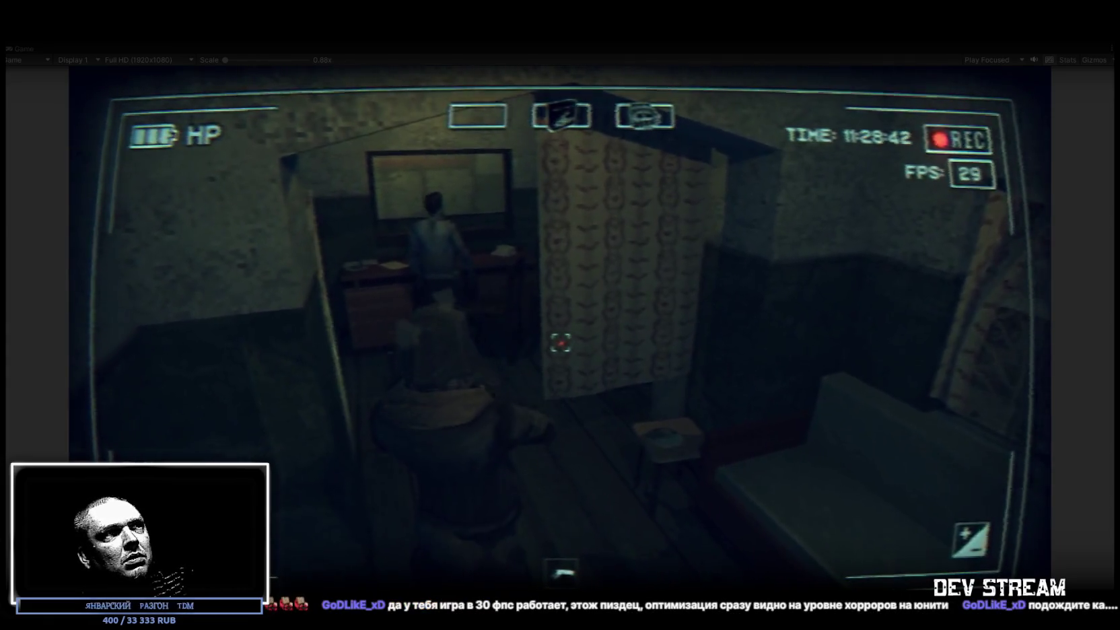
pyautogui.press('w')
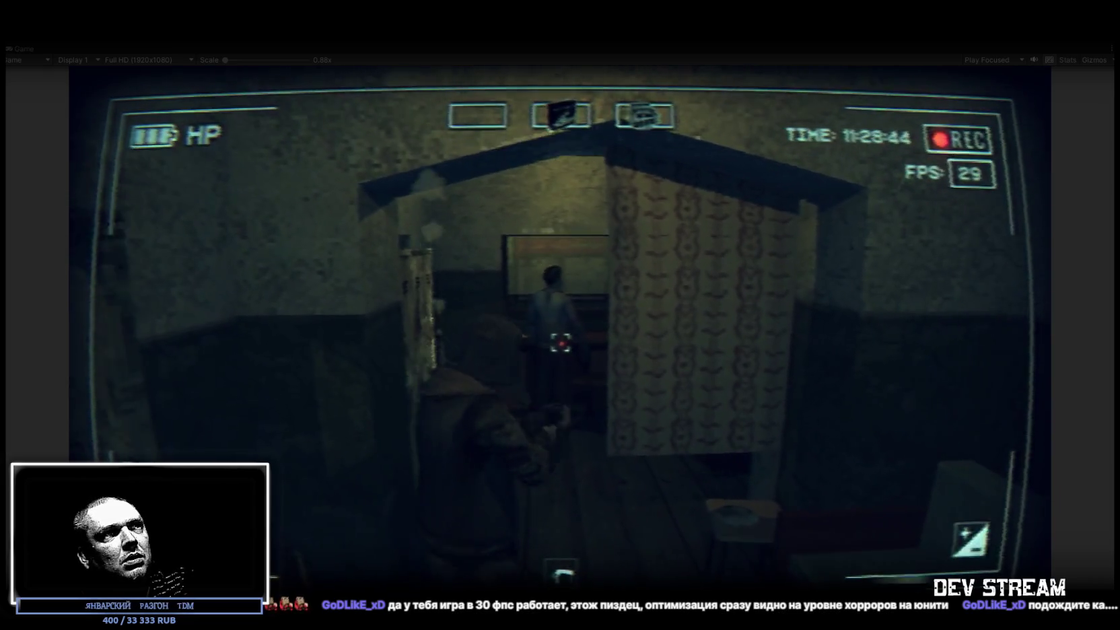
pyautogui.press('w')
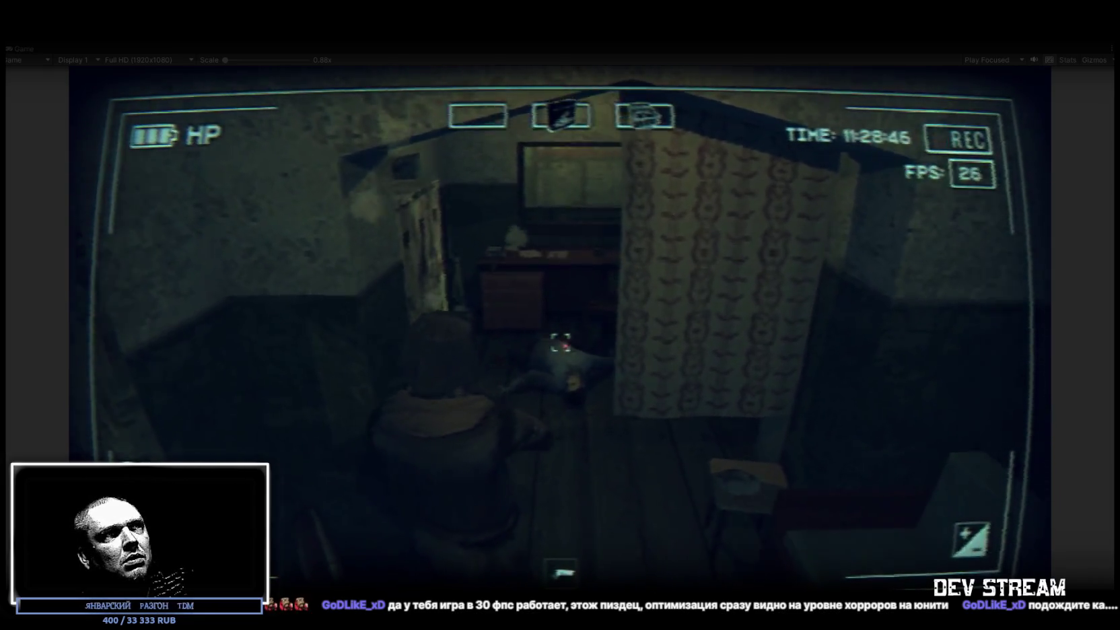
pyautogui.press('w')
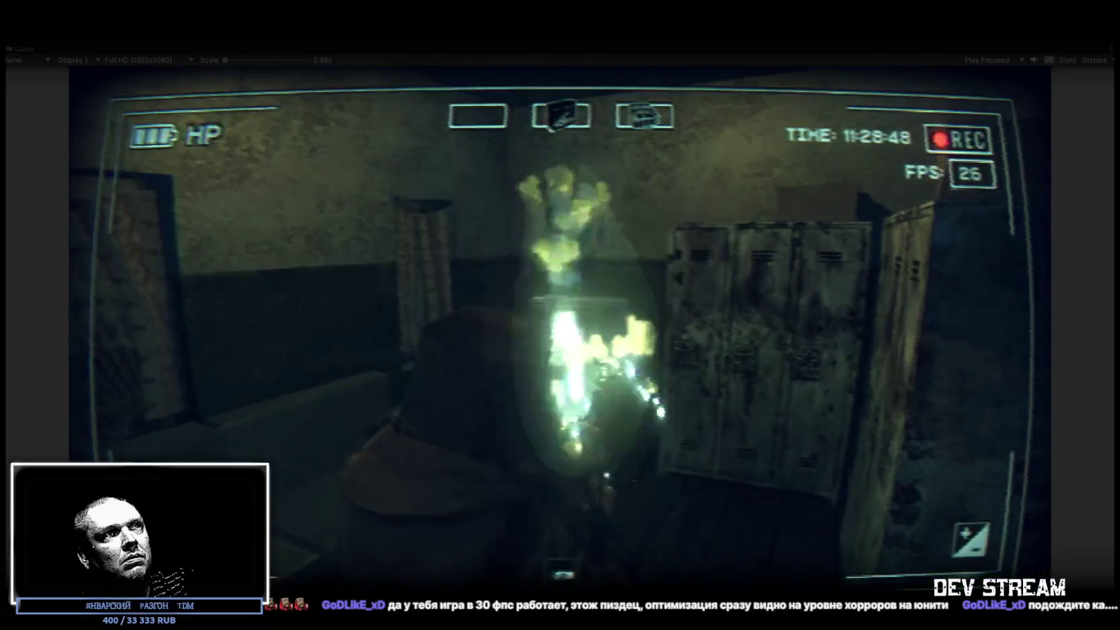
pyautogui.press('w')
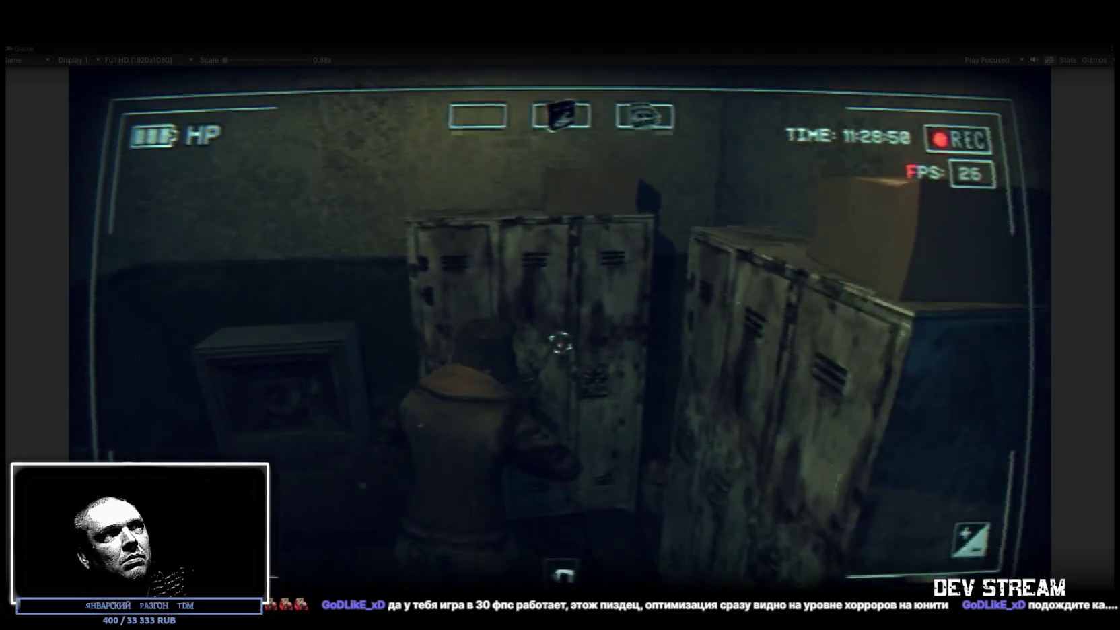
pyautogui.press('e')
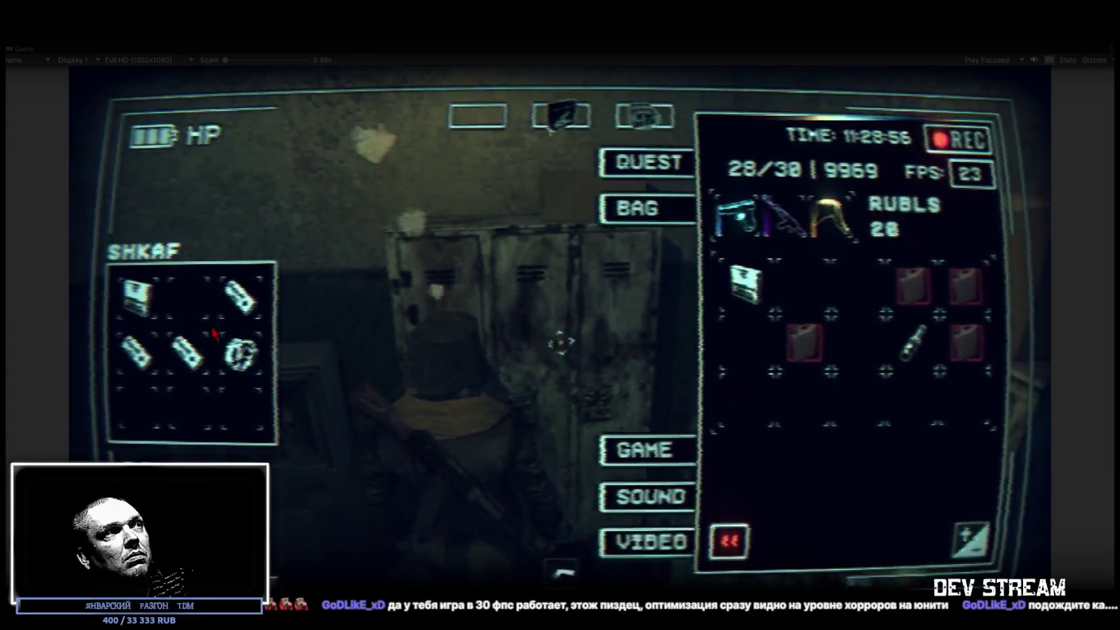
# - Drag the floppy item from the SHKAF grid into an empty slot of the player's bag
pyautogui.moveTo(137, 306); pyautogui.dragTo(856, 283)
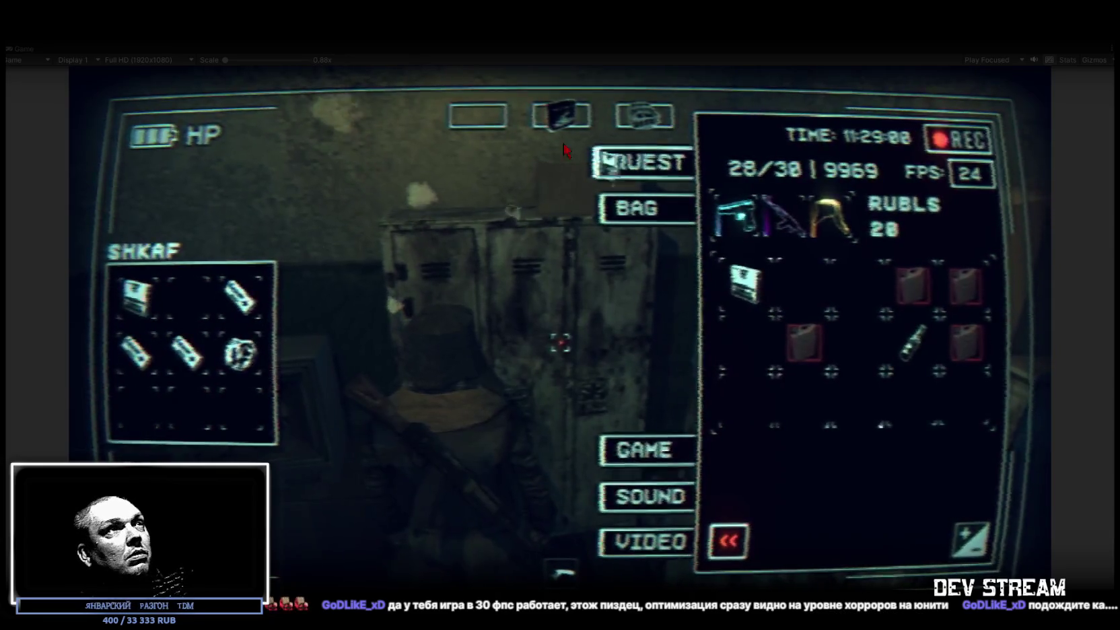
pyautogui.moveTo(789, 286); pyautogui.dragTo(789, 300)
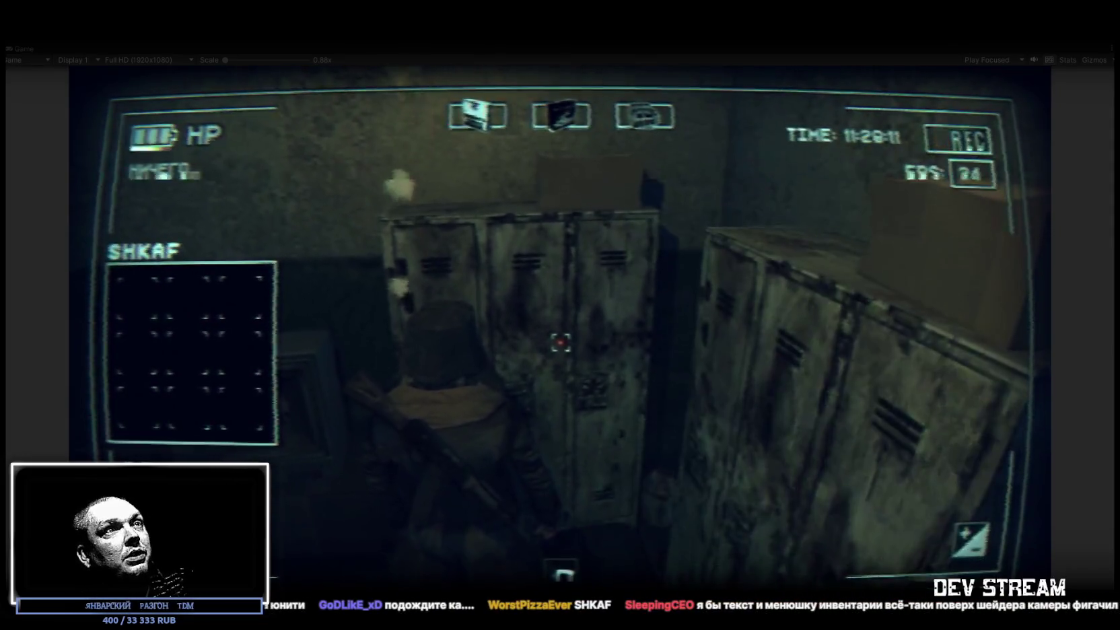
# - Walk down the corridor, through the double door onto the snowy rooftop, to the blue motorcycle
pyautogui.press('w')
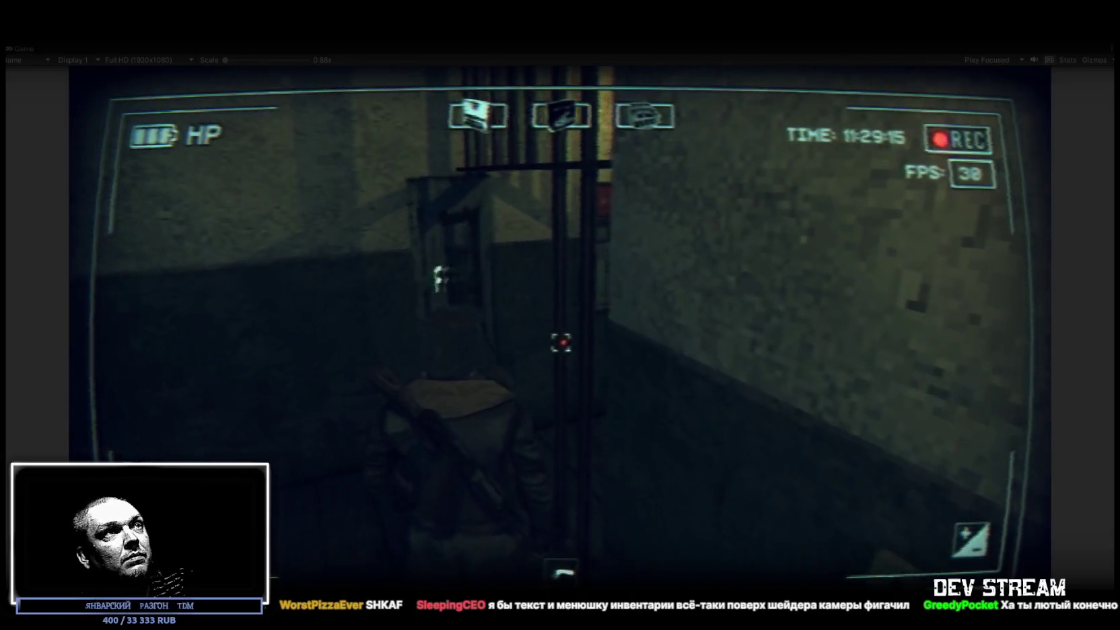
pyautogui.press('w')
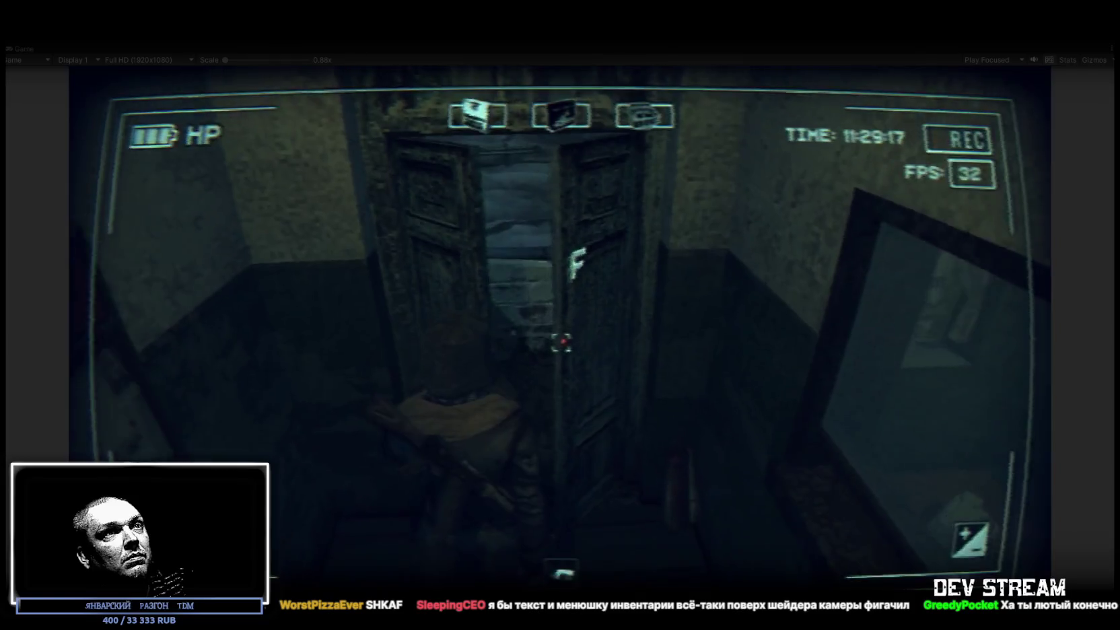
pyautogui.press('f')
pyautogui.press('w')
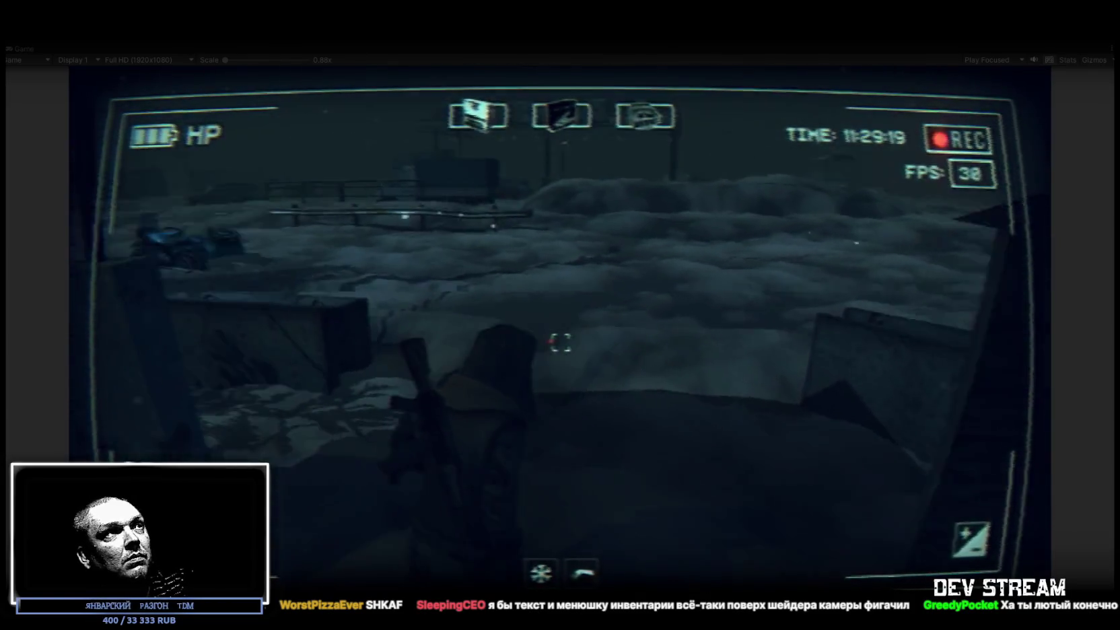
pyautogui.press('w')
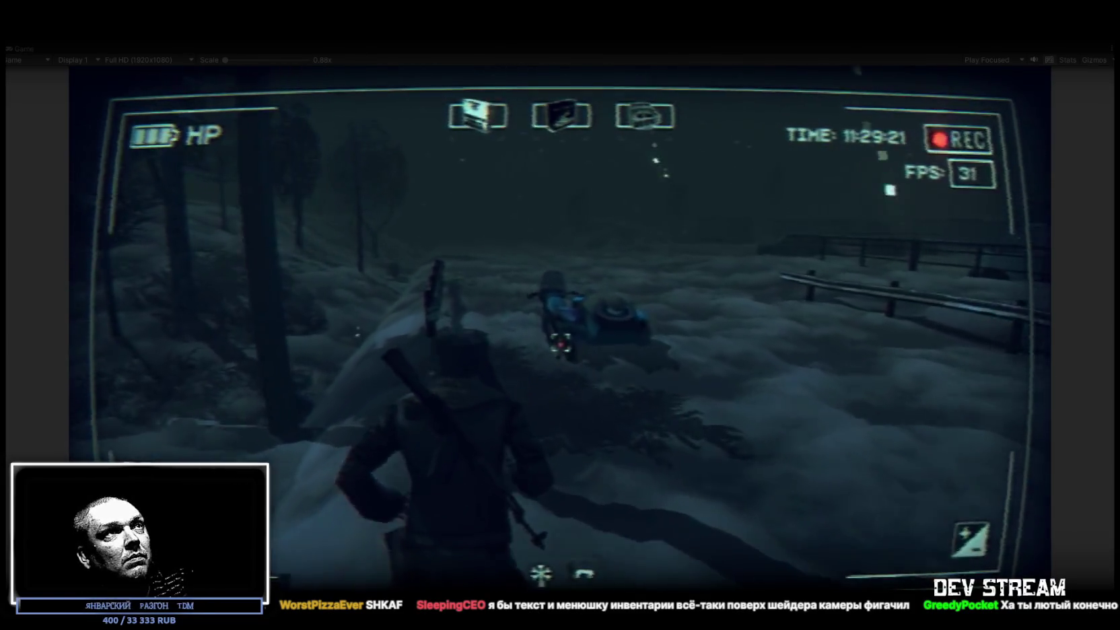
pyautogui.press('w')
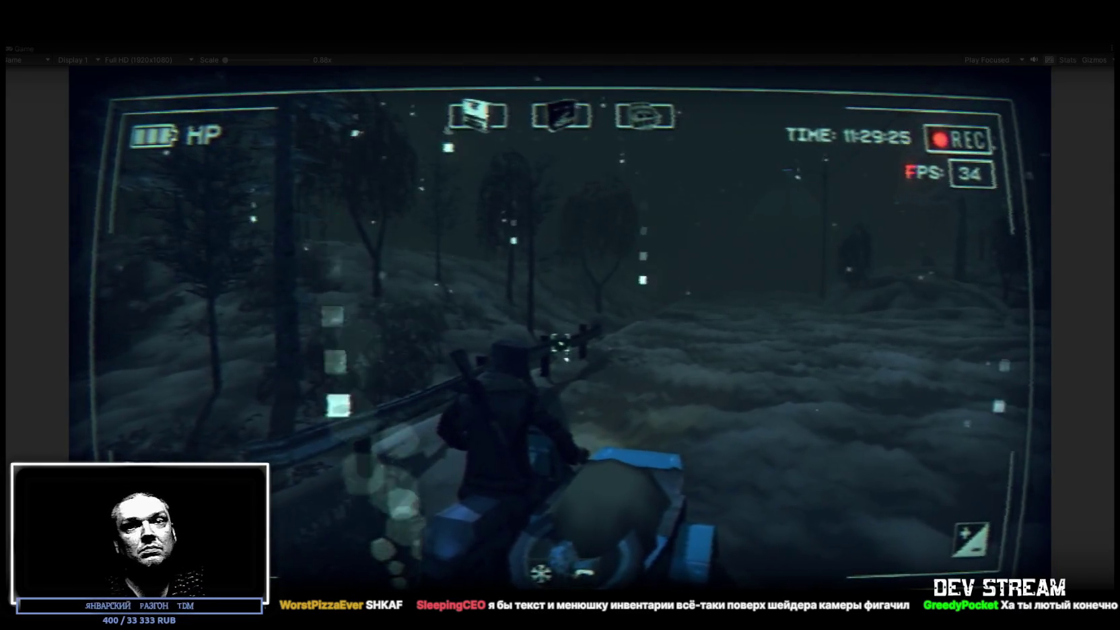
# - Ride through the snowy forest past the house and police van up to the gate
pyautogui.press('w')
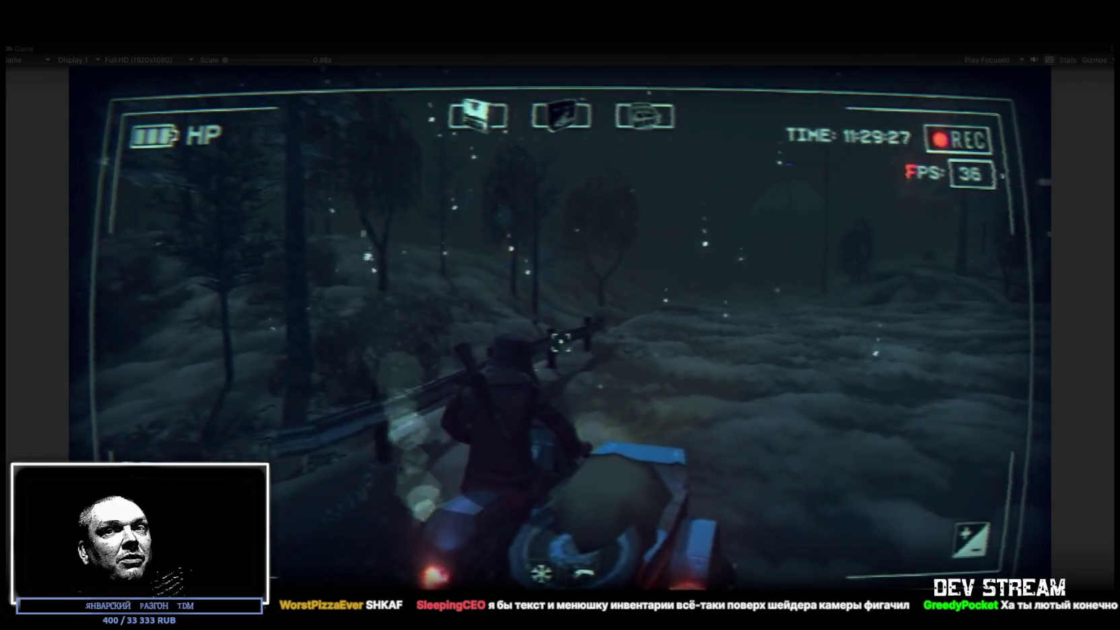
pyautogui.press('w')
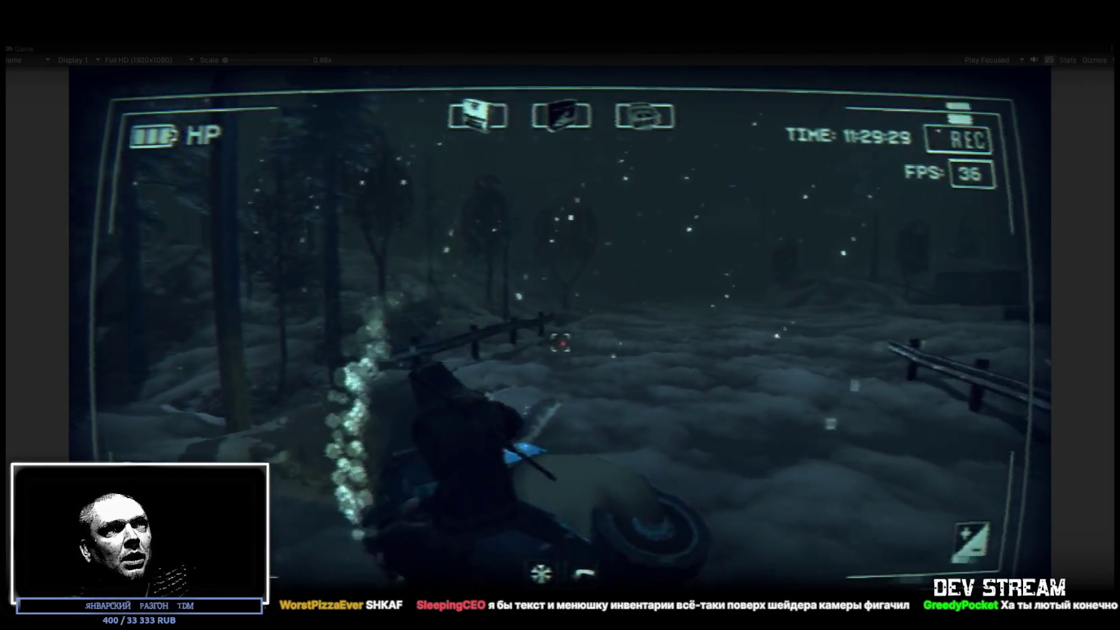
pyautogui.press('w')
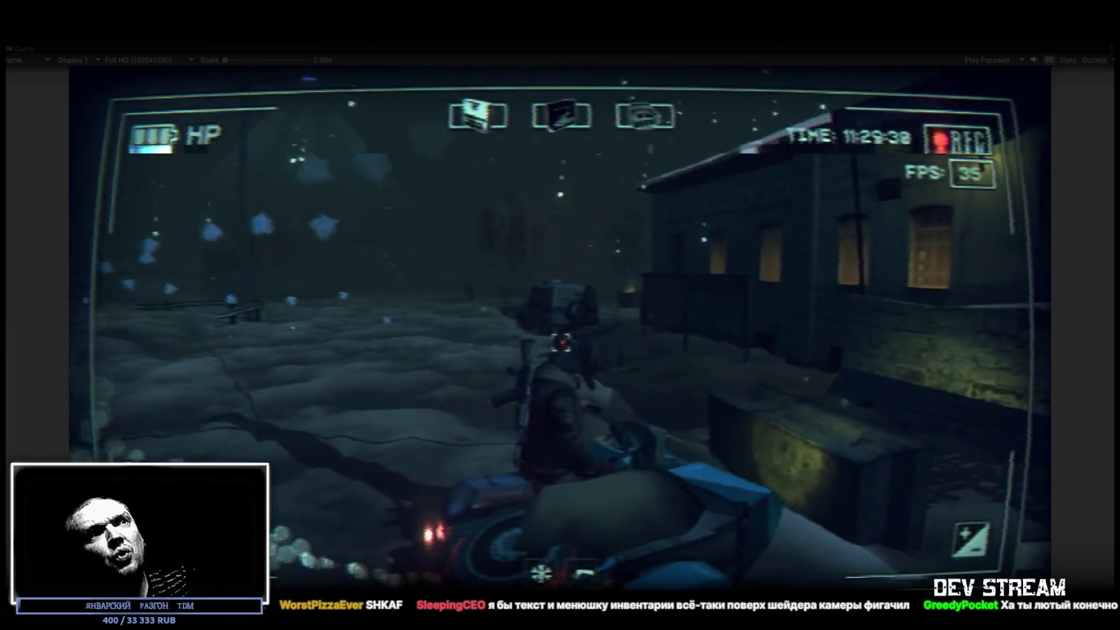
pyautogui.press('w')
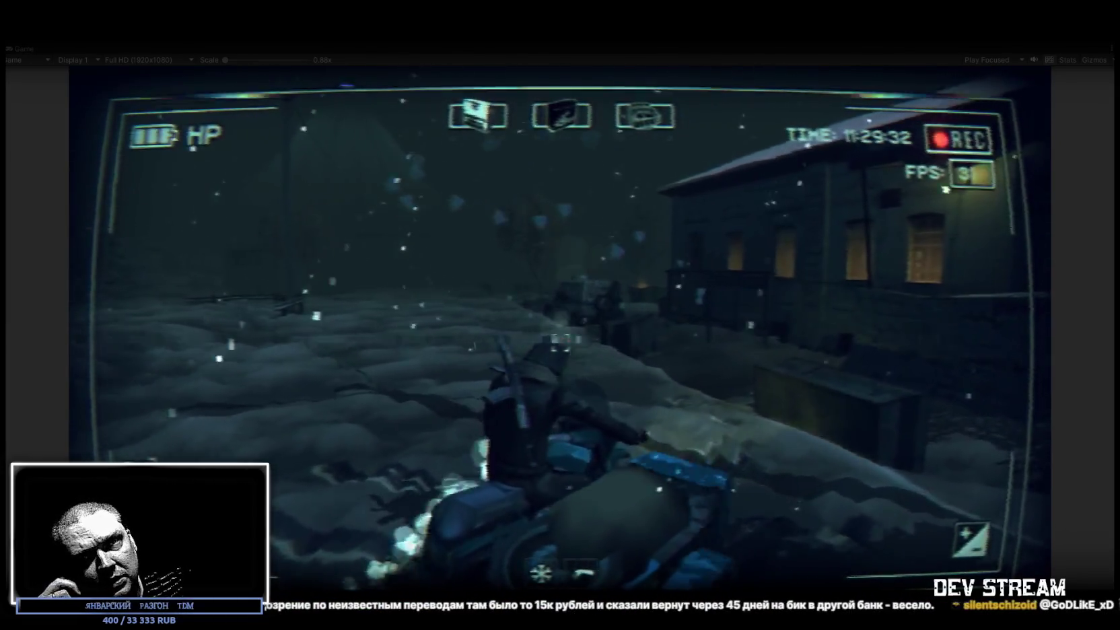
pyautogui.press('w')
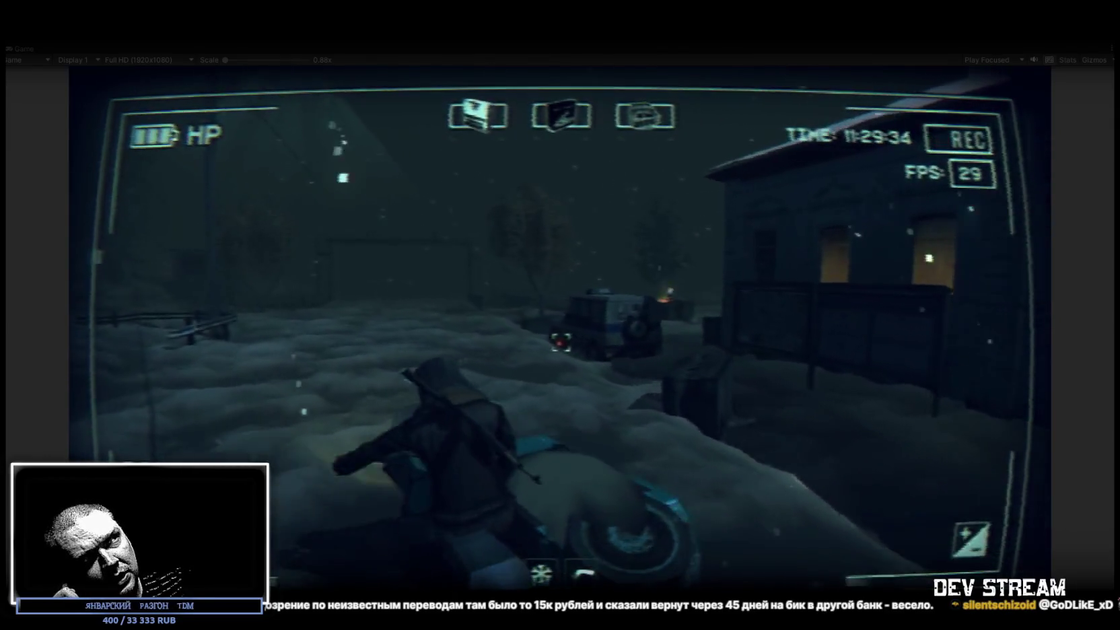
pyautogui.press('w')
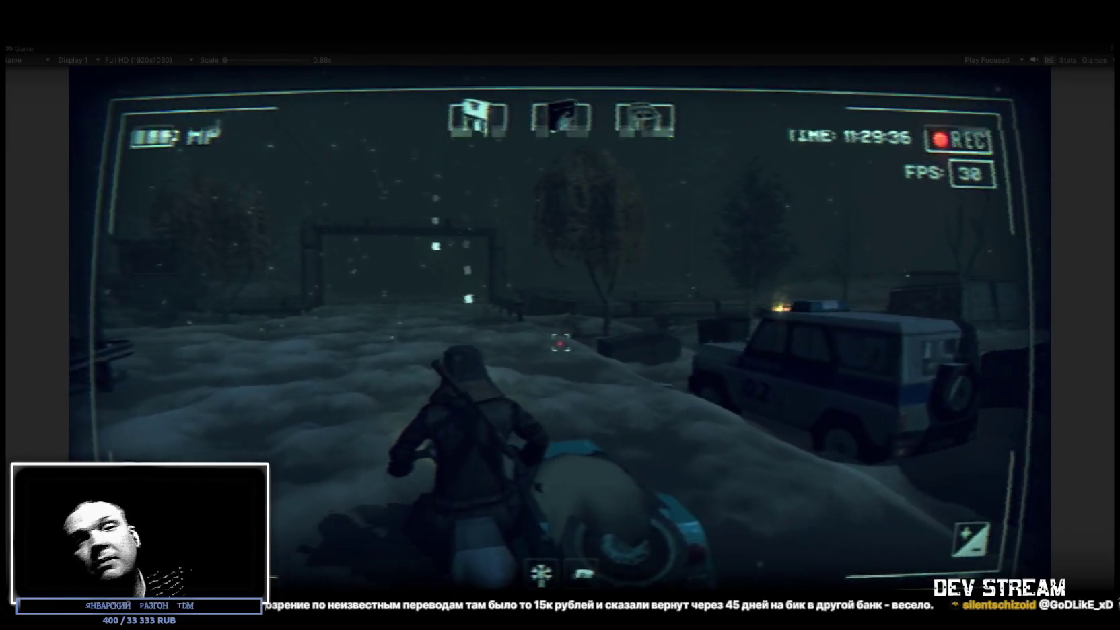
pyautogui.press('w')
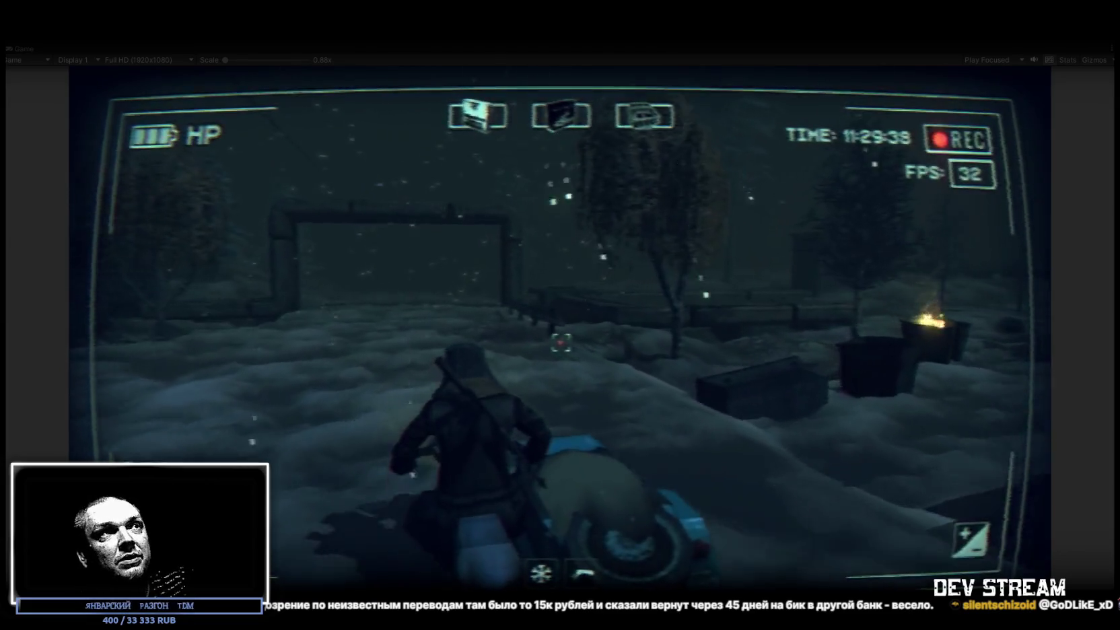
pyautogui.press('w')
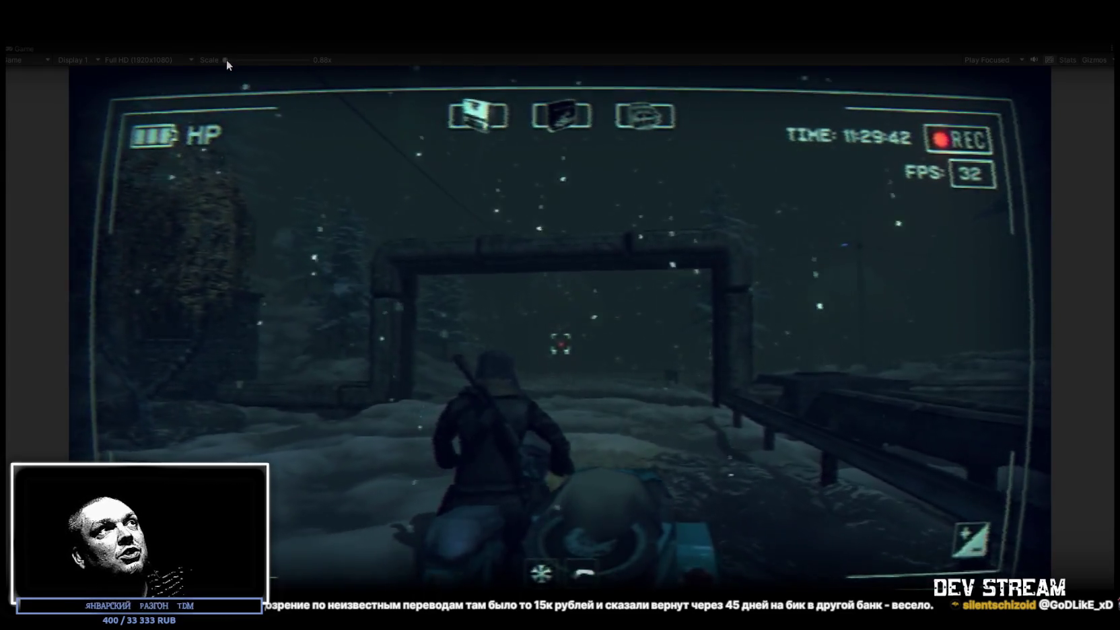
# - Set the Game view scale to 1x and drive through the gate across the snowfield past the bus shelter
pyautogui.moveTo(225, 59); pyautogui.dragTo(225, 61)
pyautogui.press('w')
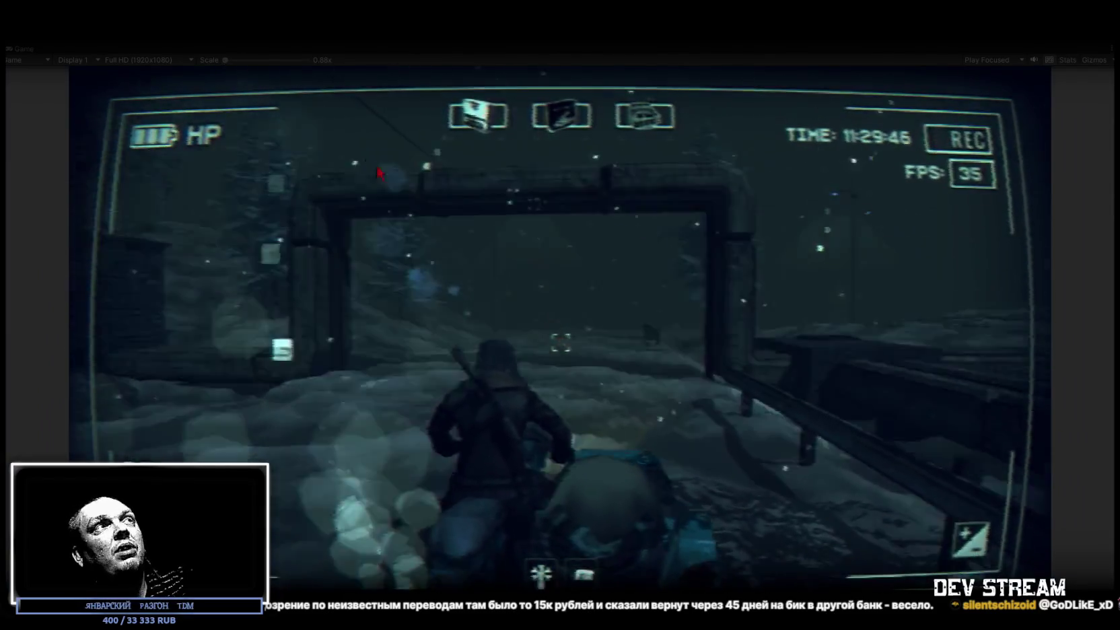
pyautogui.press('d')
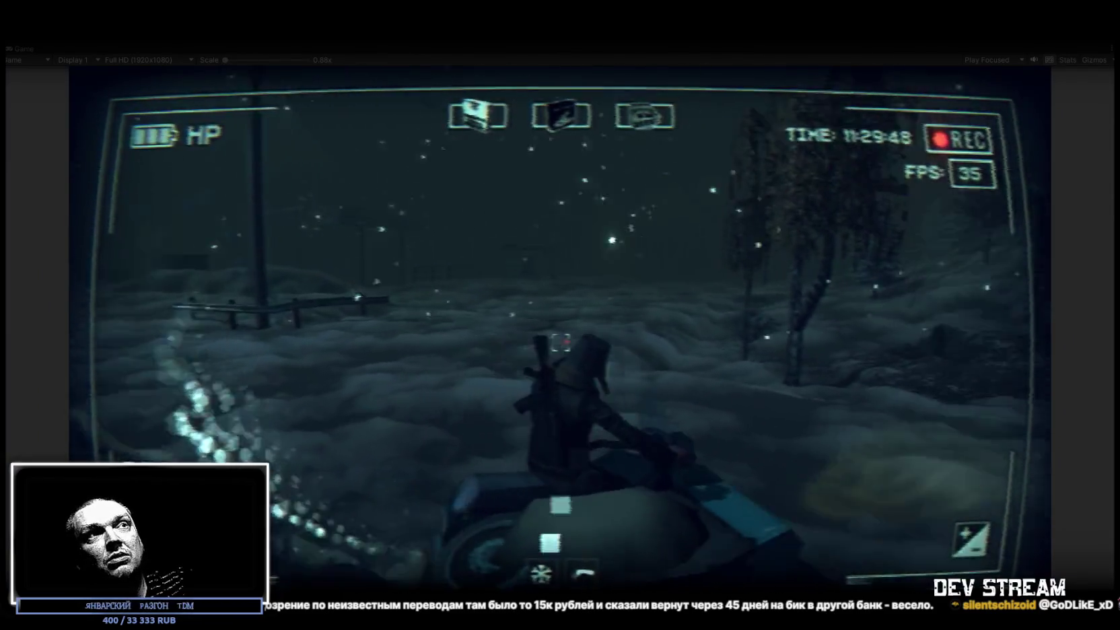
pyautogui.press('w')
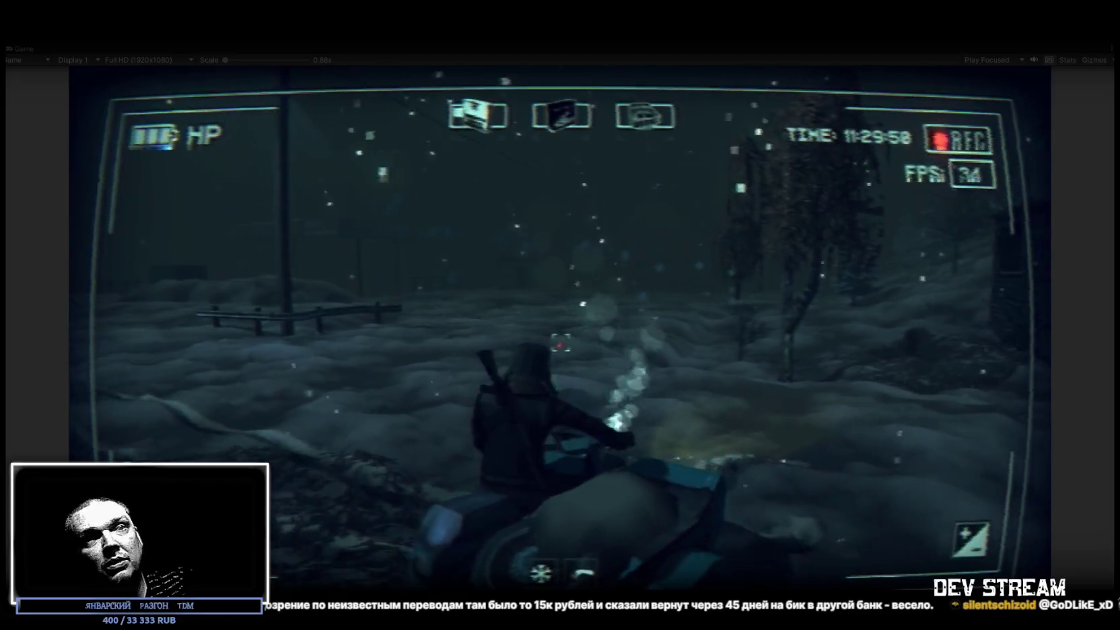
pyautogui.press('a')
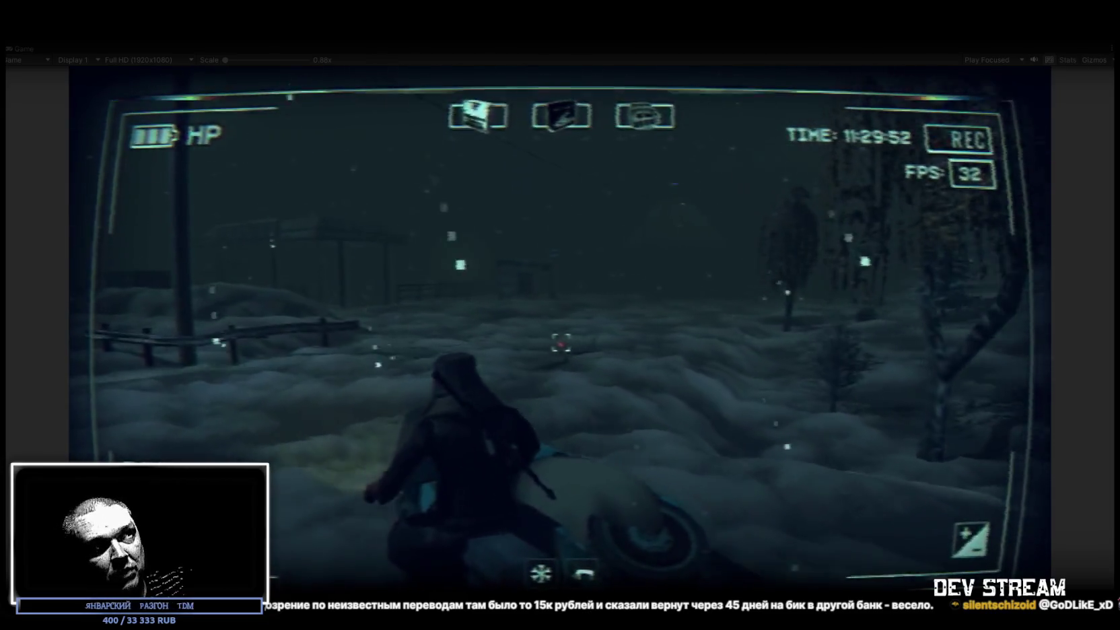
pyautogui.press('w')
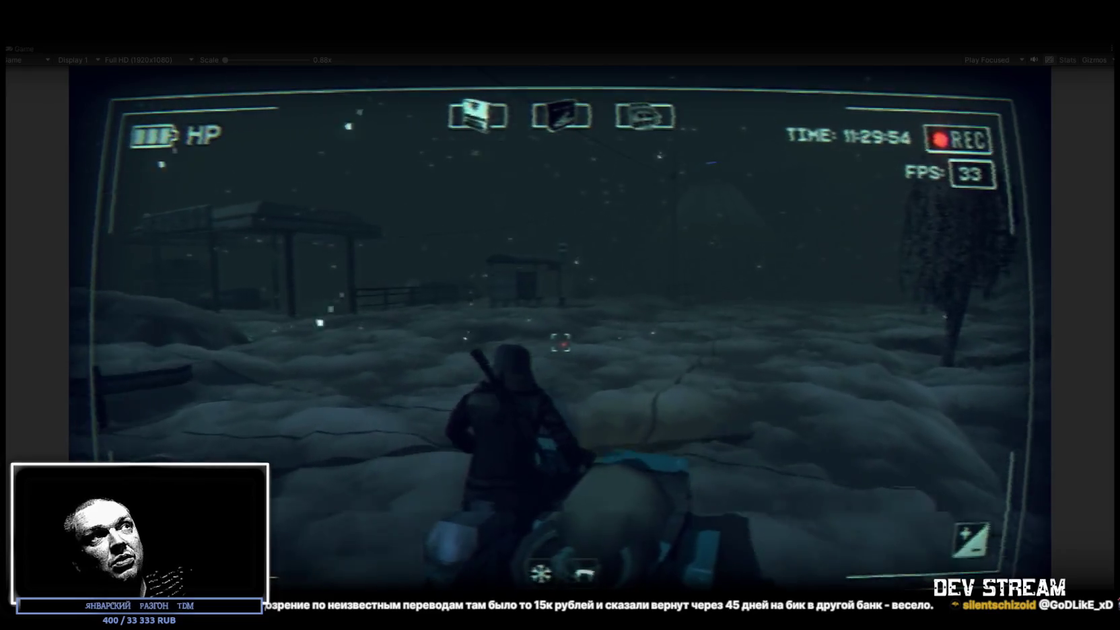
pyautogui.press('a')
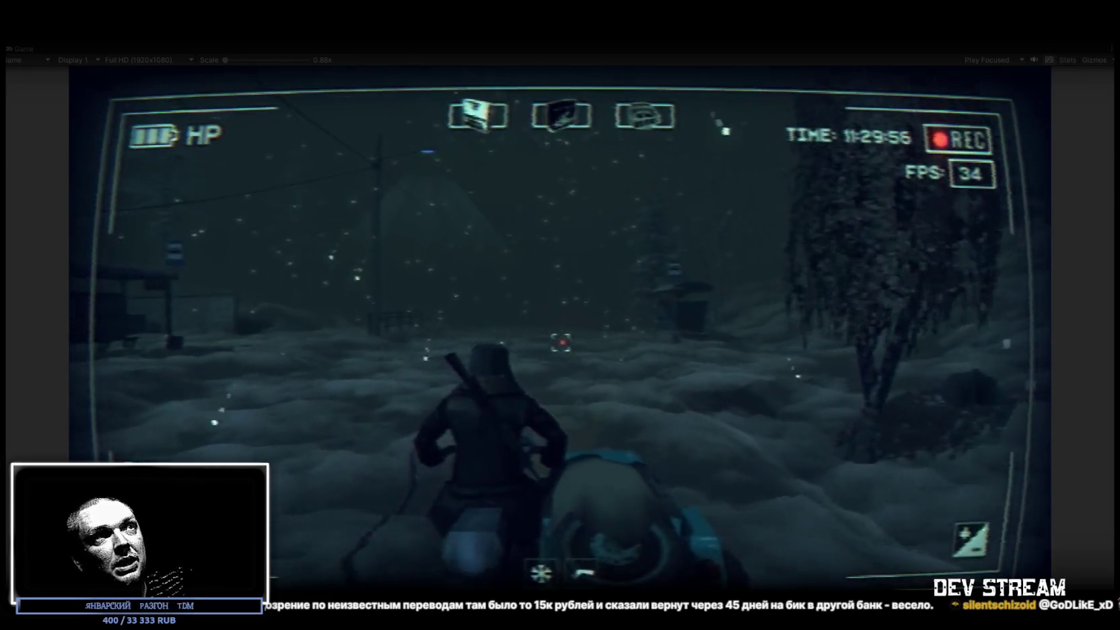
pyautogui.press('a')
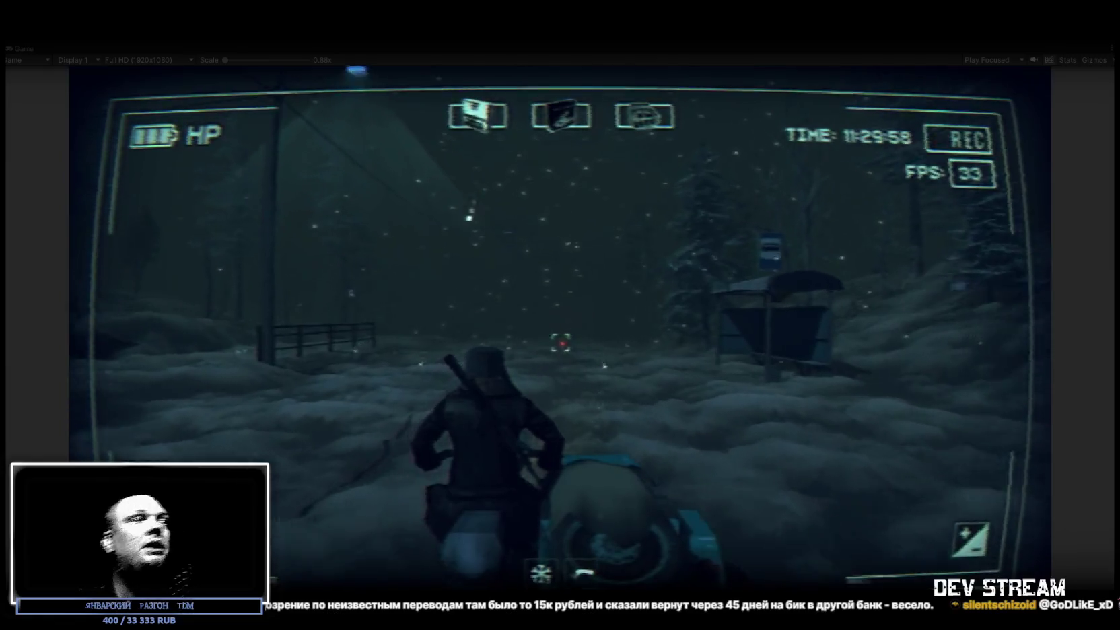
pyautogui.press('a')
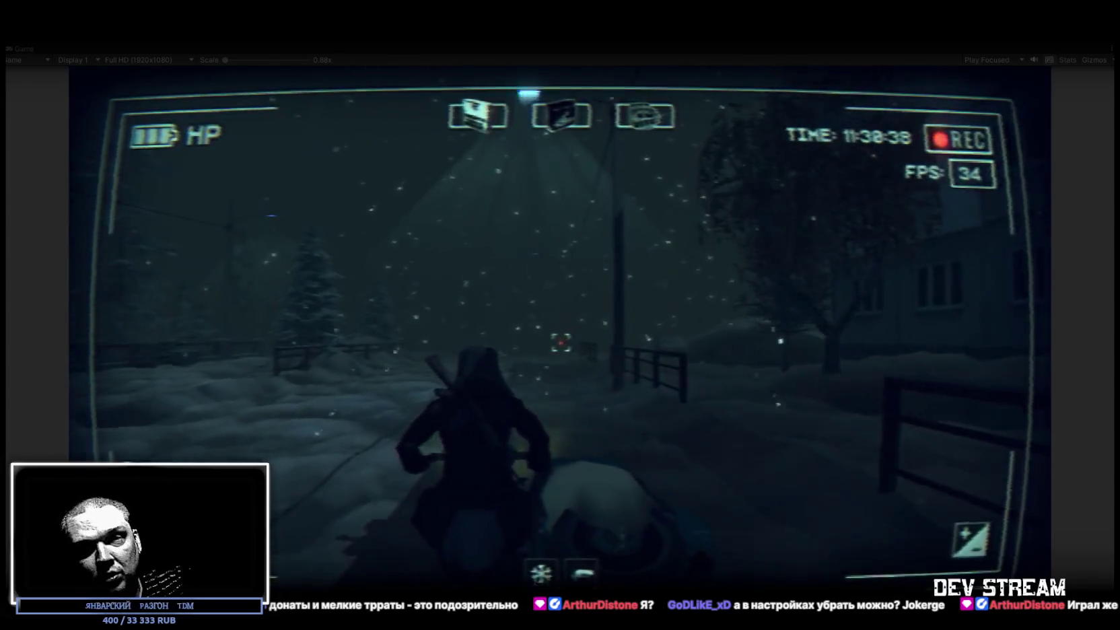
# - Open the in-game VIDEO settings and tick Screen Noise
pyautogui.press('Tab')
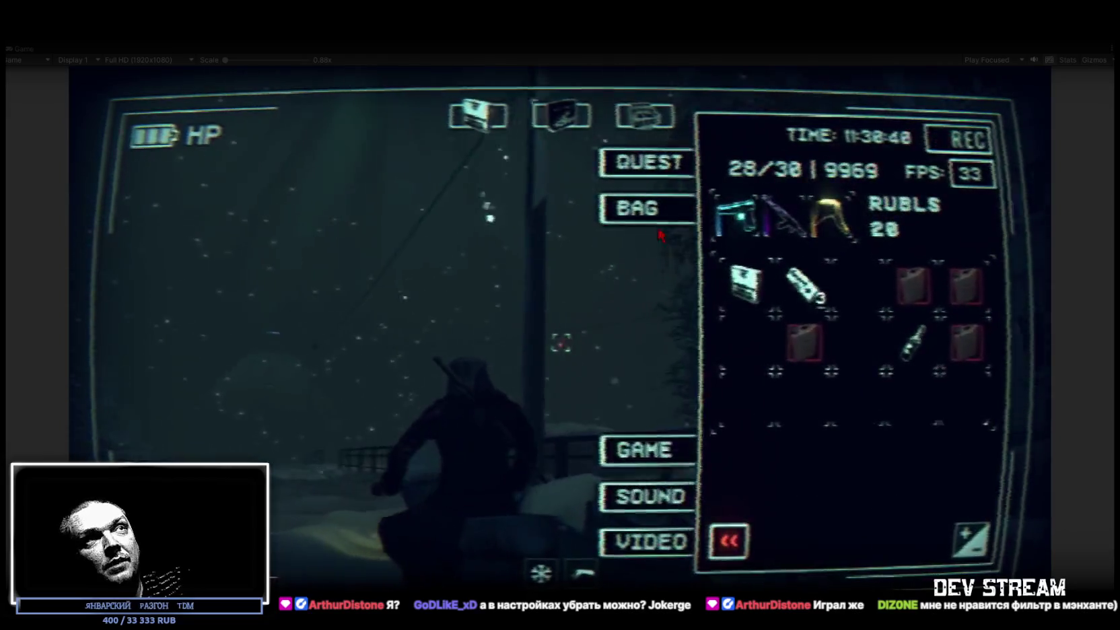
pyautogui.click(647, 542)
pyautogui.click(954, 448)
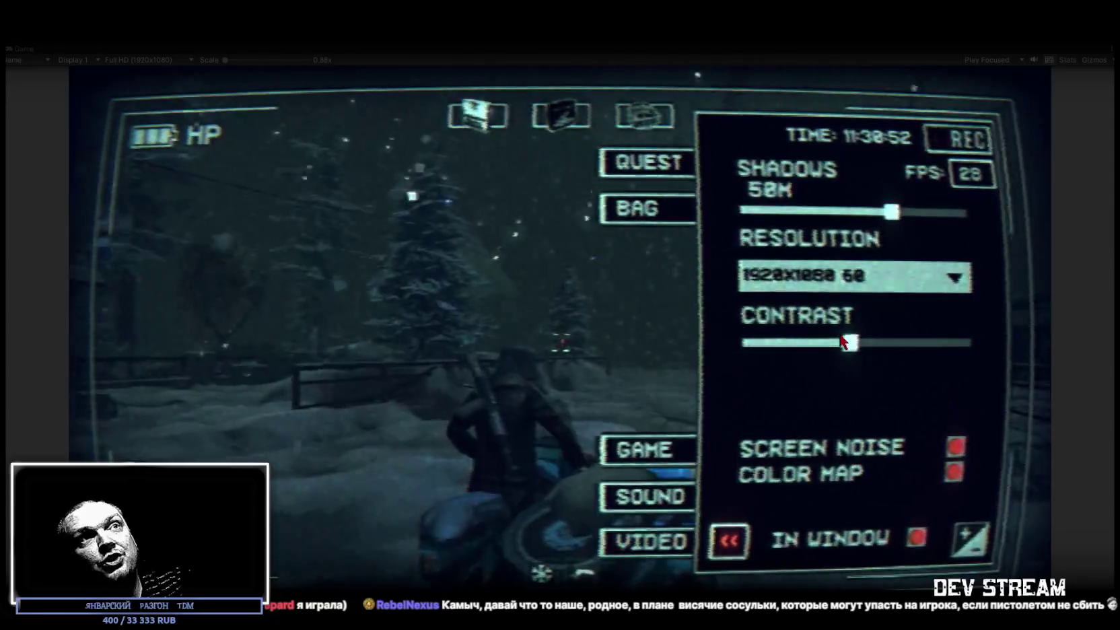
# - Preview the game with Contrast at maximum, then at minimum
pyautogui.moveTo(843, 341); pyautogui.dragTo(965, 343)
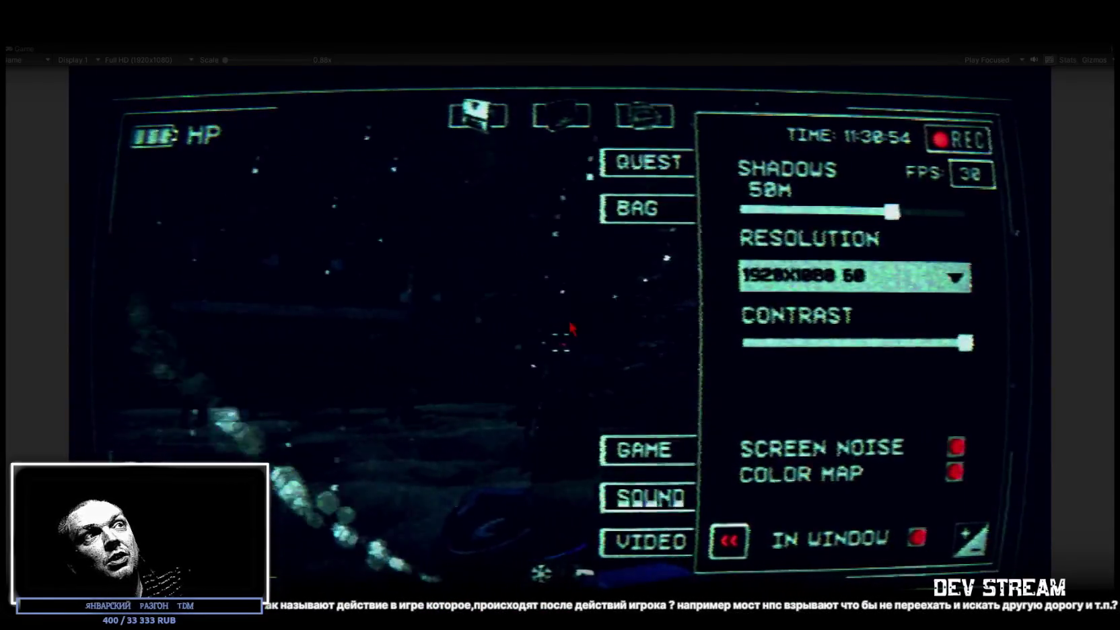
pyautogui.press('Escape')
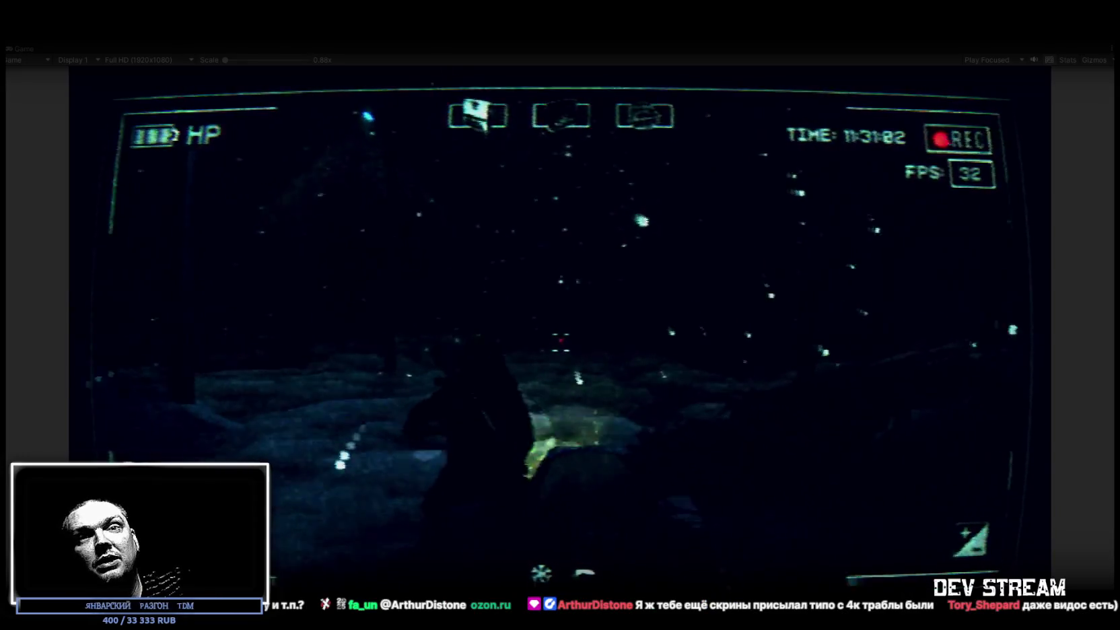
pyautogui.press('Escape')
pyautogui.moveTo(939, 350); pyautogui.dragTo(746, 343)
pyautogui.press('Escape')
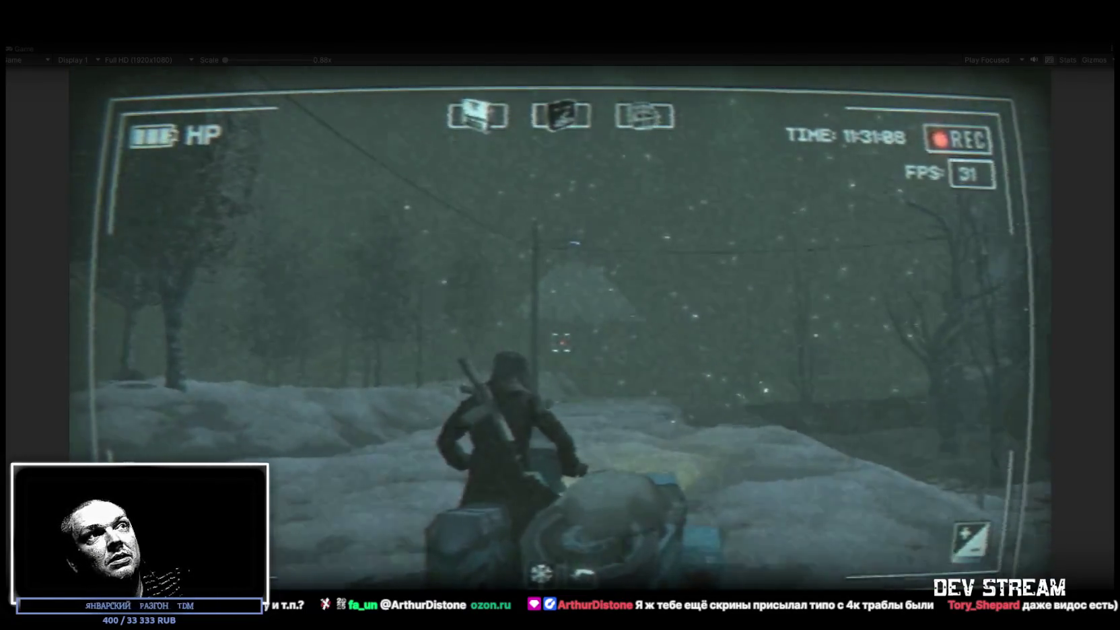
# - Turn Screen Noise off, set Contrast to a middle value, and close the settings
pyautogui.press('Escape')
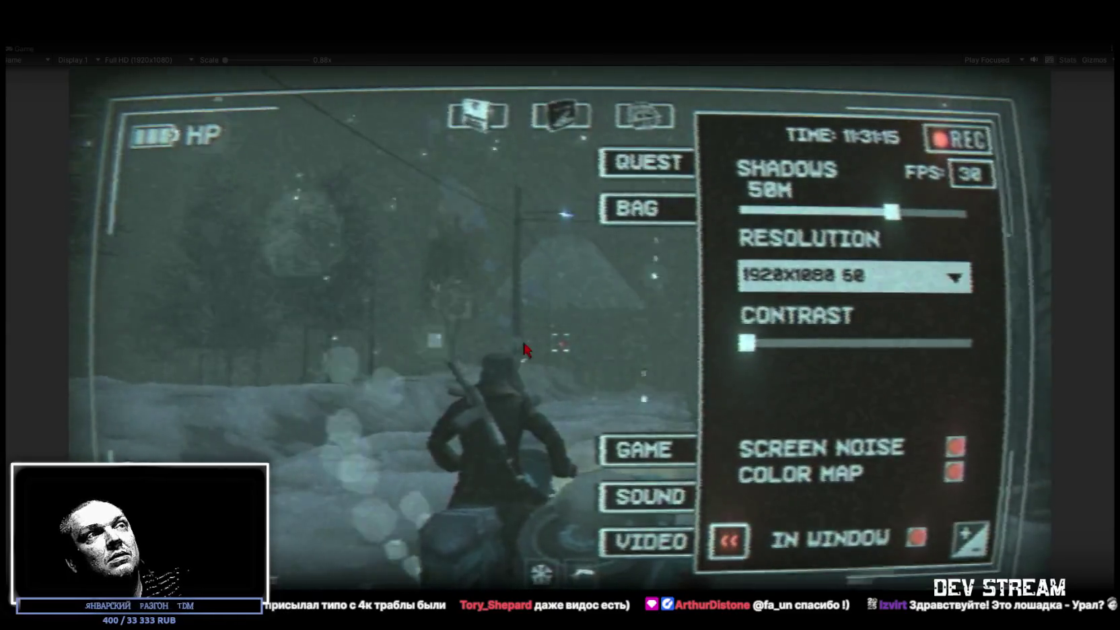
pyautogui.press('Escape')
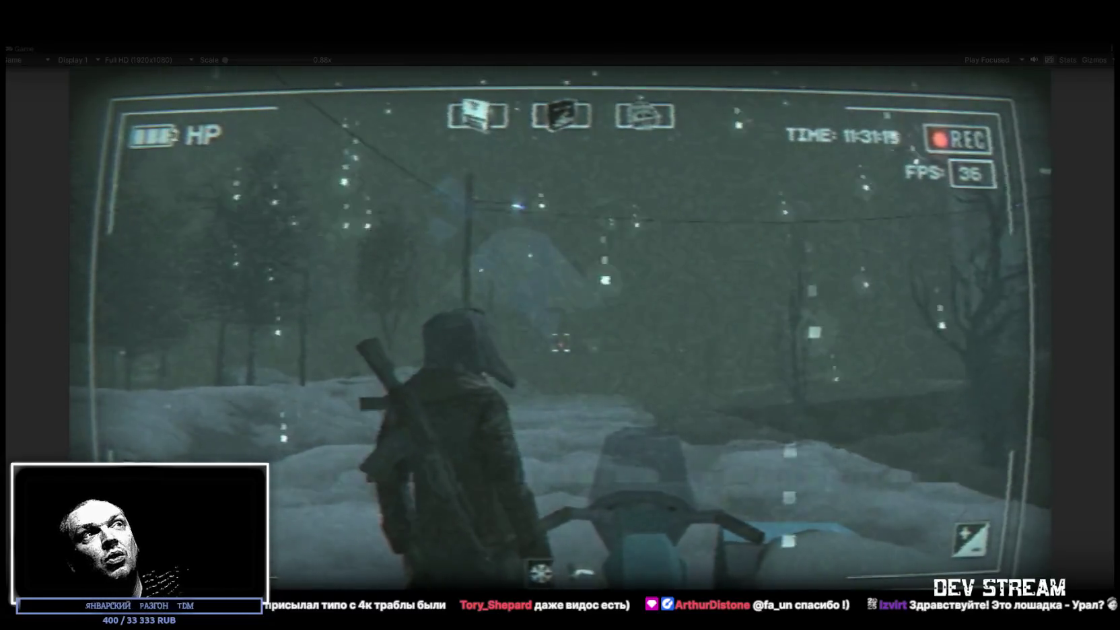
pyautogui.press('Escape')
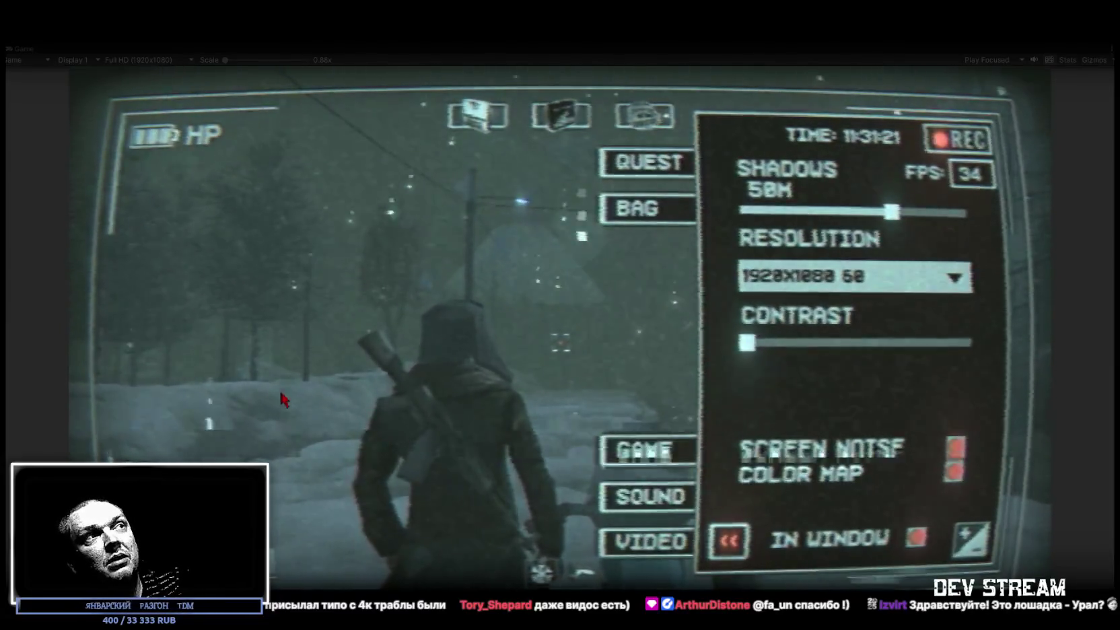
pyautogui.click(959, 455)
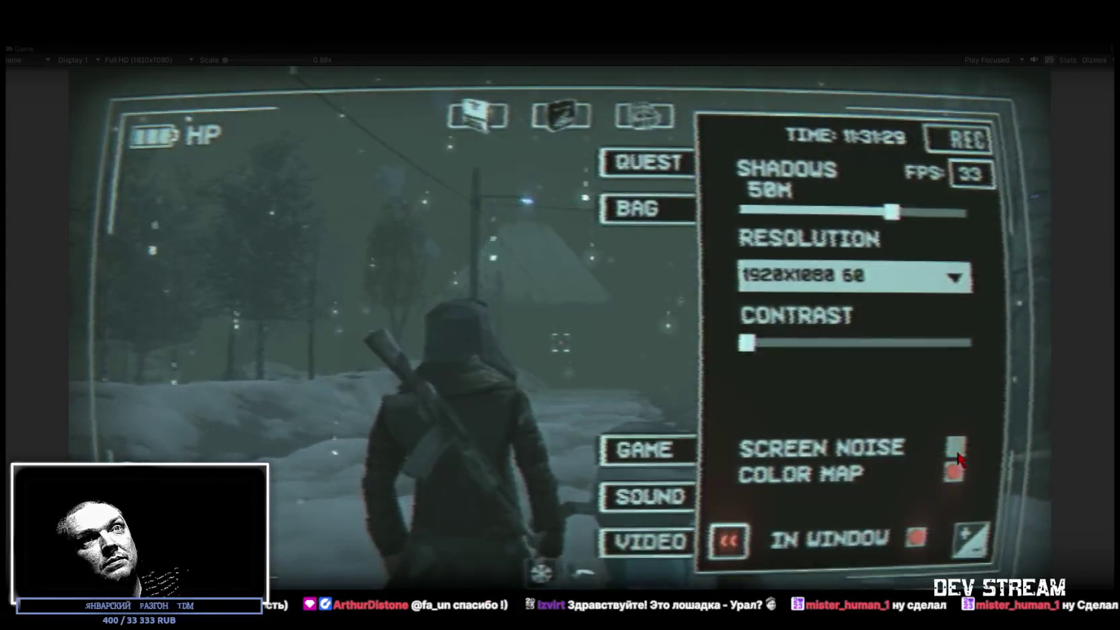
pyautogui.press('Escape')
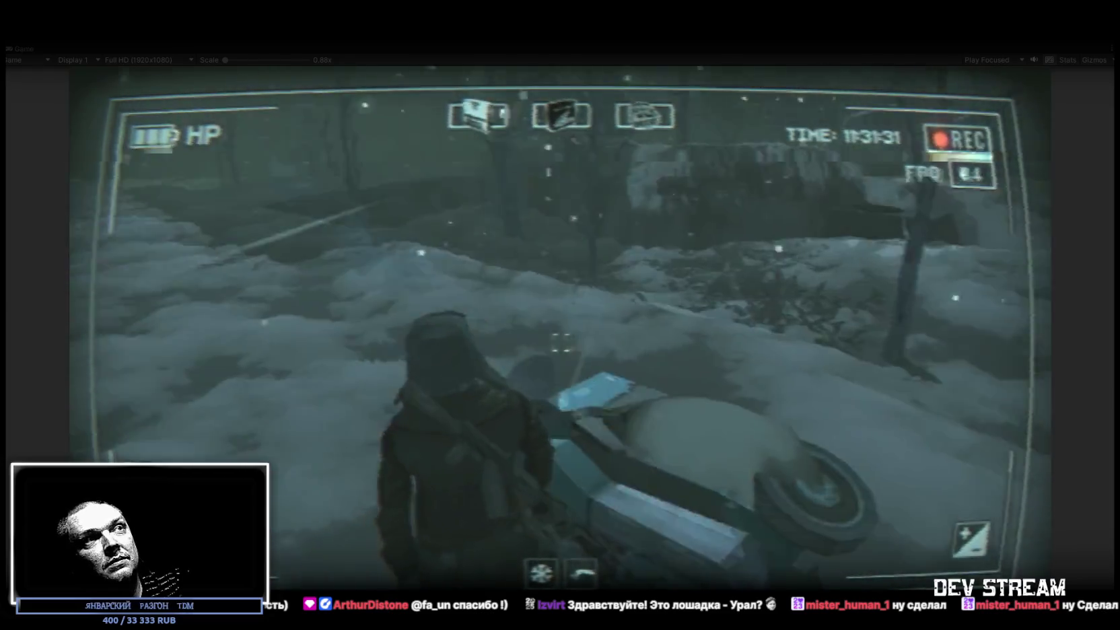
pyautogui.press('Escape')
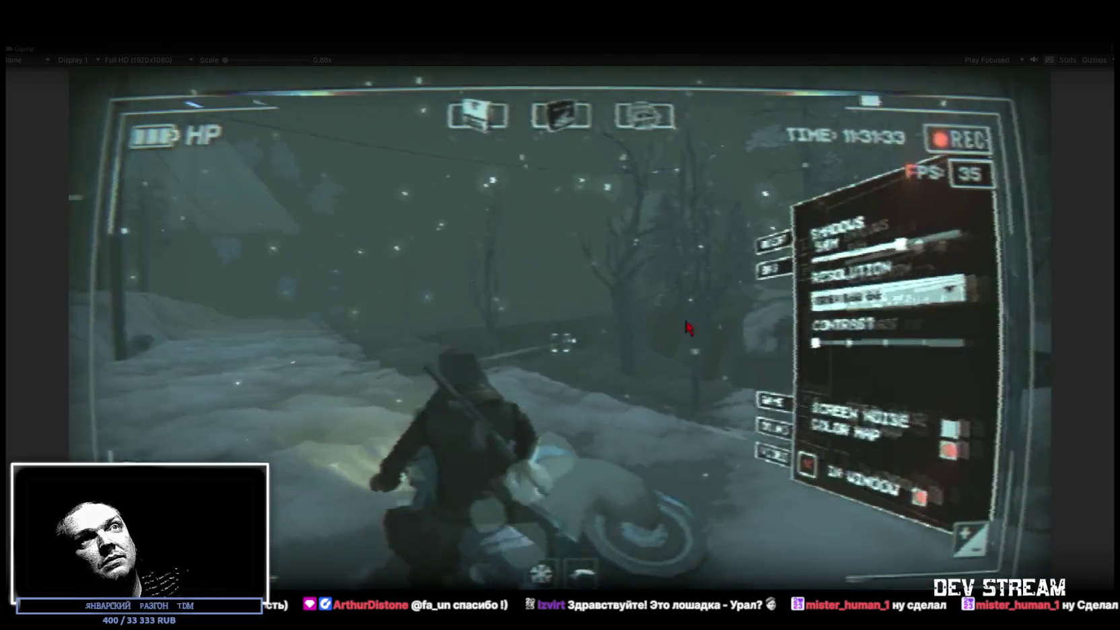
pyautogui.click(840, 346)
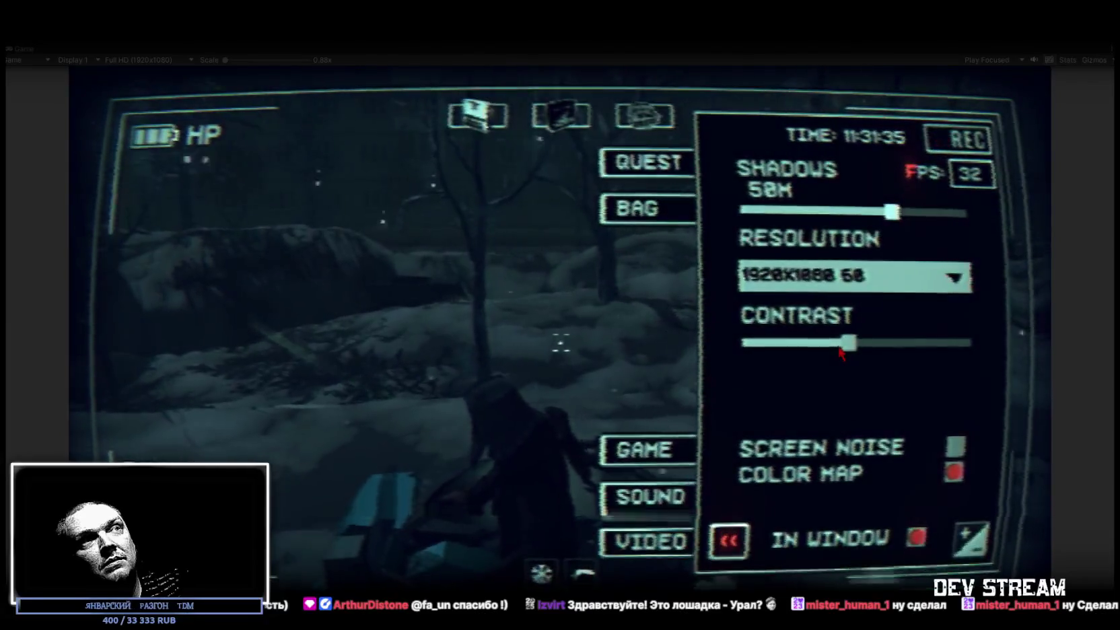
pyautogui.press('Escape')
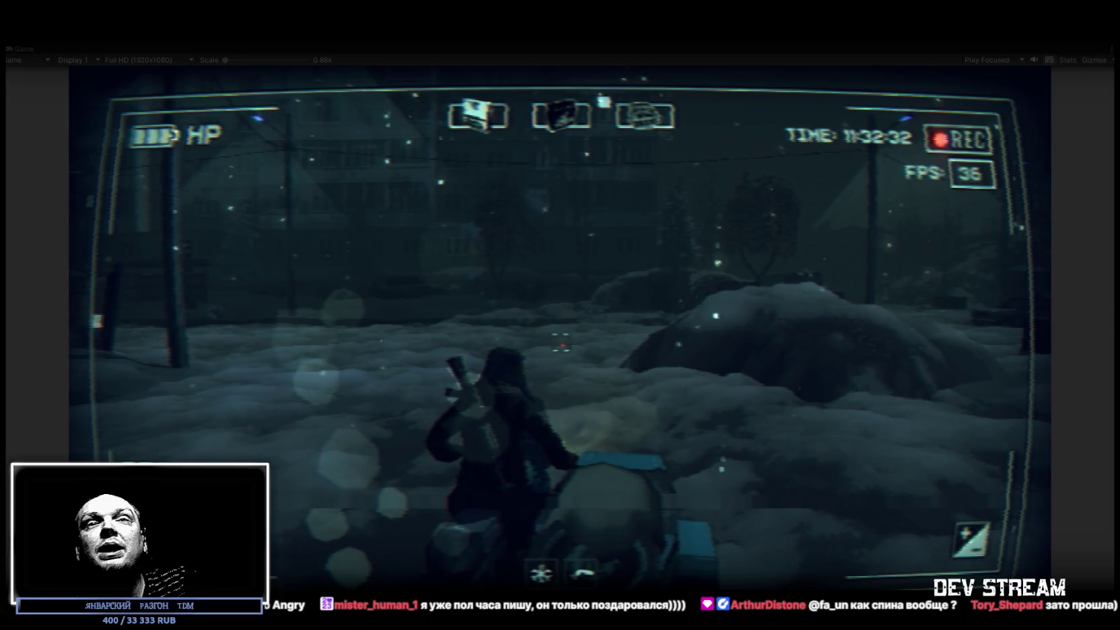
# - Release control from the running game back to the Unity editor with Escape
pyautogui.press('Escape')
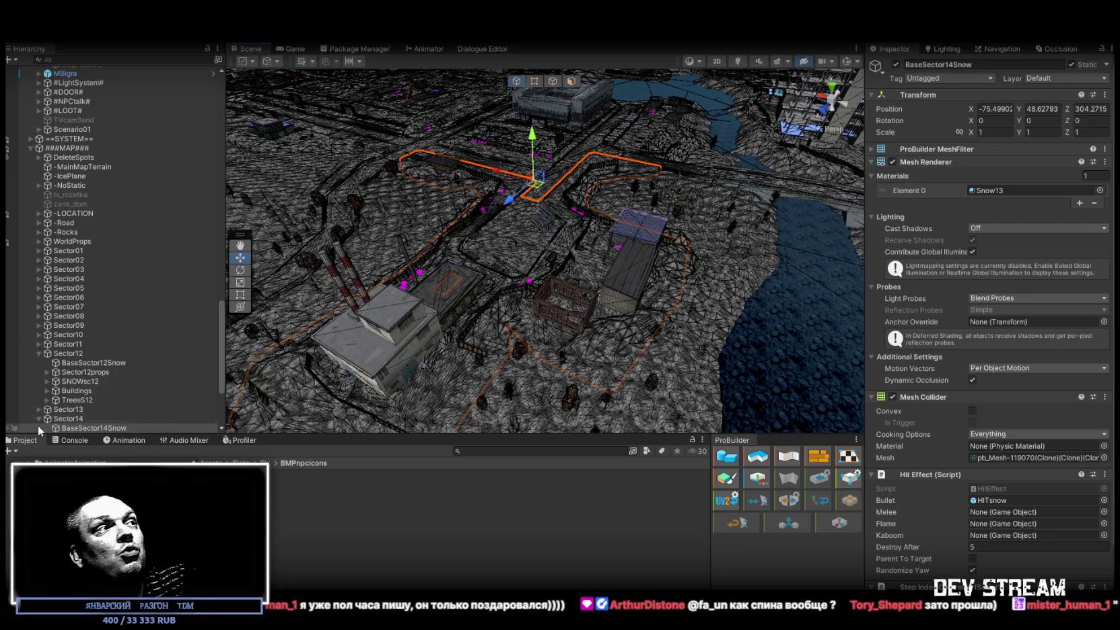
# - Glance at the Console, return to Project, and fly the Scene camera down to the lakeside forest
pyautogui.click(67, 441)
pyautogui.click(25, 441)
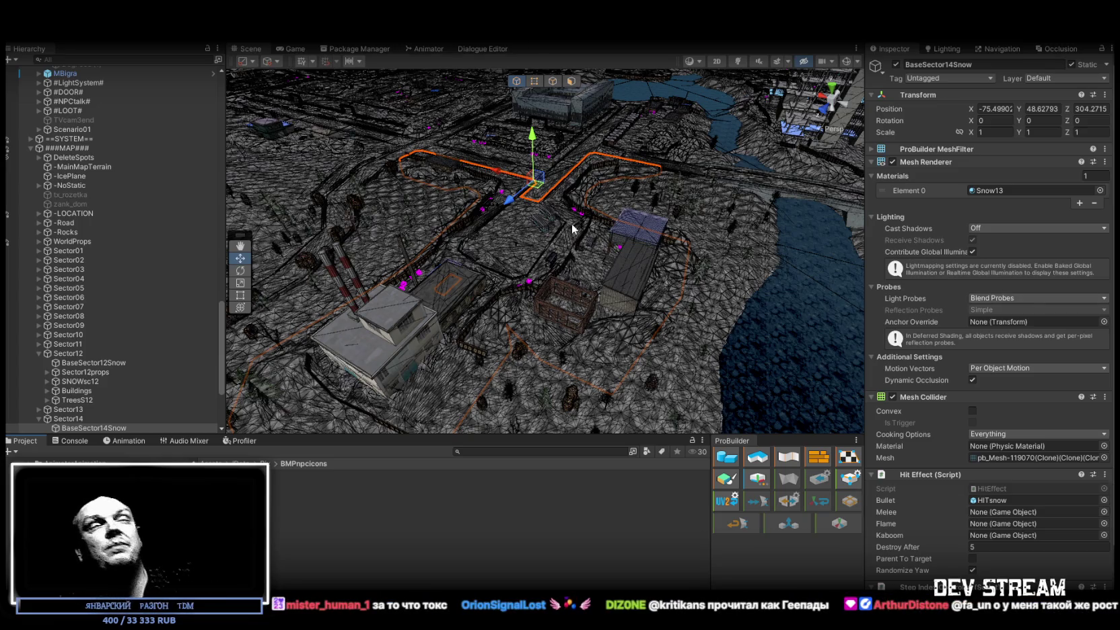
pyautogui.moveTo(527, 225)
pyautogui.mouseDown()
pyautogui.moveTo(939, 290)
pyautogui.moveTo(684, 269)
pyautogui.moveTo(674, 246)
pyautogui.moveTo(618, 249)
pyautogui.moveTo(718, 330)
pyautogui.moveTo(690, 289)
pyautogui.moveTo(787, 242)
pyautogui.moveTo(730, 365)
pyautogui.moveTo(667, 288)
pyautogui.moveTo(638, 289)
pyautogui.moveTo(647, 285)
pyautogui.moveTo(637, 261)
pyautogui.moveTo(335, 213)
pyautogui.moveTo(673, 274)
pyautogui.moveTo(669, 220)
pyautogui.moveTo(578, 170)
pyautogui.moveTo(278, 127)
pyautogui.moveTo(505, 217)
pyautogui.moveTo(323, 195)
pyautogui.moveTo(570, 285)
pyautogui.moveTo(733, 284)
pyautogui.moveTo(627, 223)
pyautogui.moveTo(530, 196)
pyautogui.moveTo(552, 159)
pyautogui.moveTo(524, 170)
pyautogui.moveTo(522, 187)
pyautogui.moveTo(540, 254)
pyautogui.moveTo(525, 234)
pyautogui.moveTo(536, 237)
pyautogui.moveTo(346, 222)
pyautogui.mouseUp()
pyautogui.moveTo(408, 191); pyautogui.dragTo(645, 312)
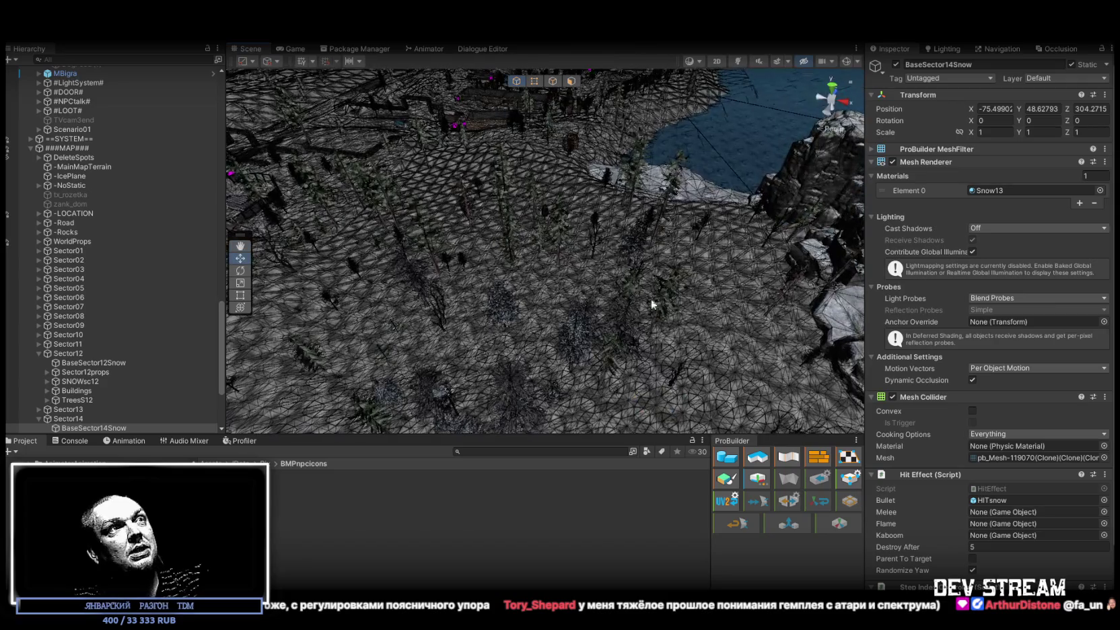
pyautogui.moveTo(572, 268)
pyautogui.mouseDown()
pyautogui.moveTo(462, 249)
pyautogui.moveTo(467, 303)
pyautogui.moveTo(692, 301)
pyautogui.moveTo(332, 219)
pyautogui.moveTo(644, 202)
pyautogui.moveTo(499, 305)
pyautogui.moveTo(504, 231)
pyautogui.moveTo(403, 306)
pyautogui.moveTo(738, 263)
pyautogui.moveTo(733, 274)
pyautogui.moveTo(687, 270)
pyautogui.moveTo(685, 234)
pyautogui.mouseUp()
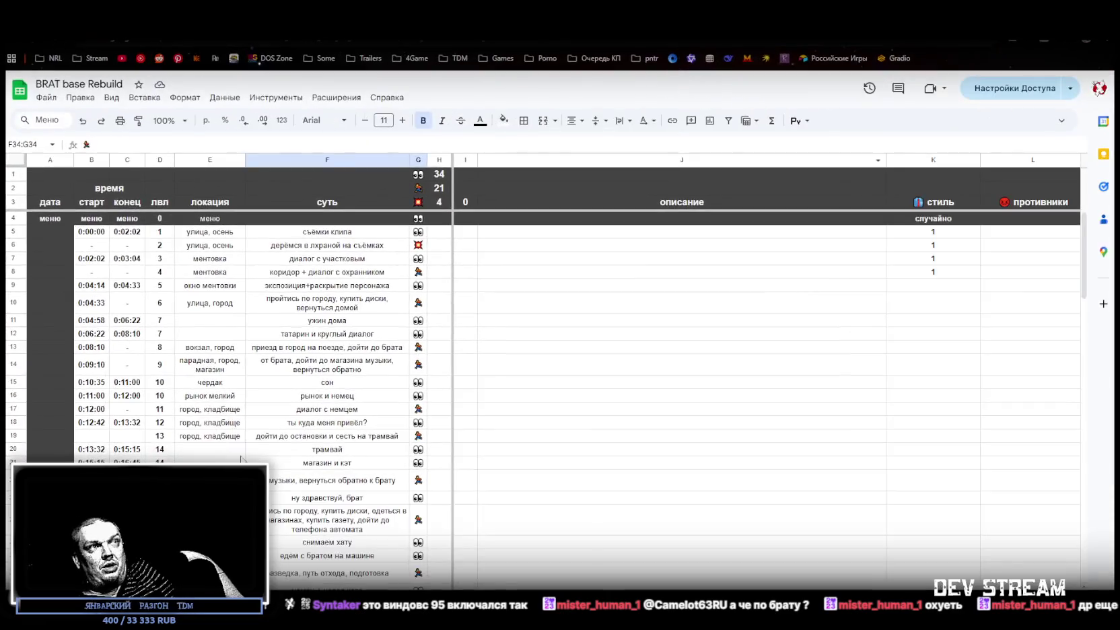
# - Scroll the BRAT base Rebuild level plan to its final rows, then switch back to Unity
pyautogui.scroll(-10, 271, 415)
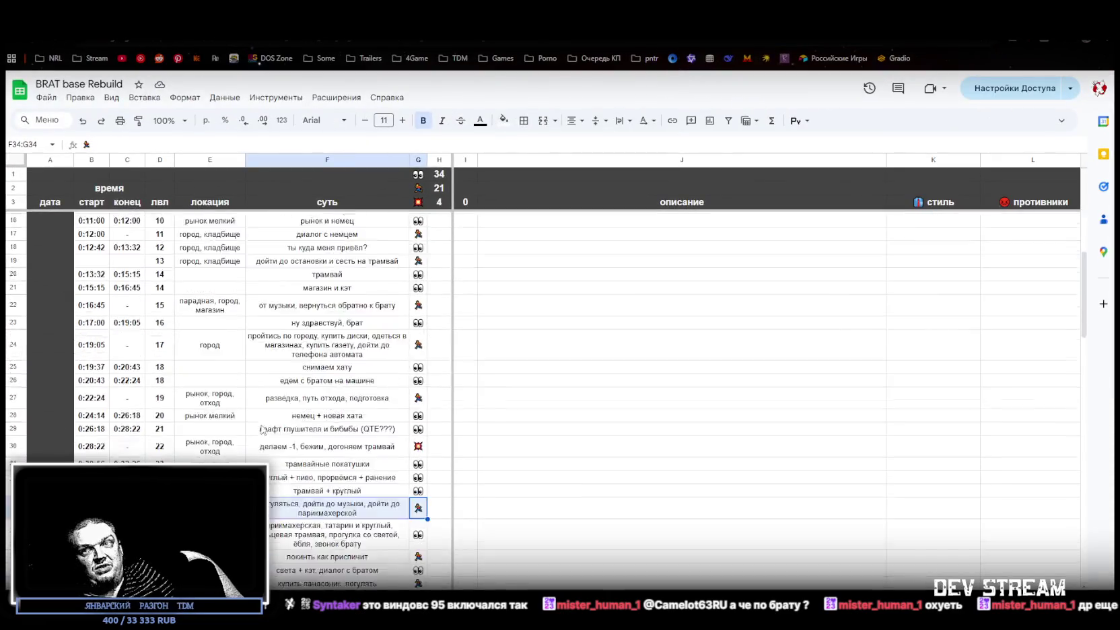
pyautogui.scroll(10, 270, 415)
pyautogui.scroll(-6, 325, 377)
pyautogui.scroll(-5, 325, 377)
pyautogui.scroll(10, 325, 377)
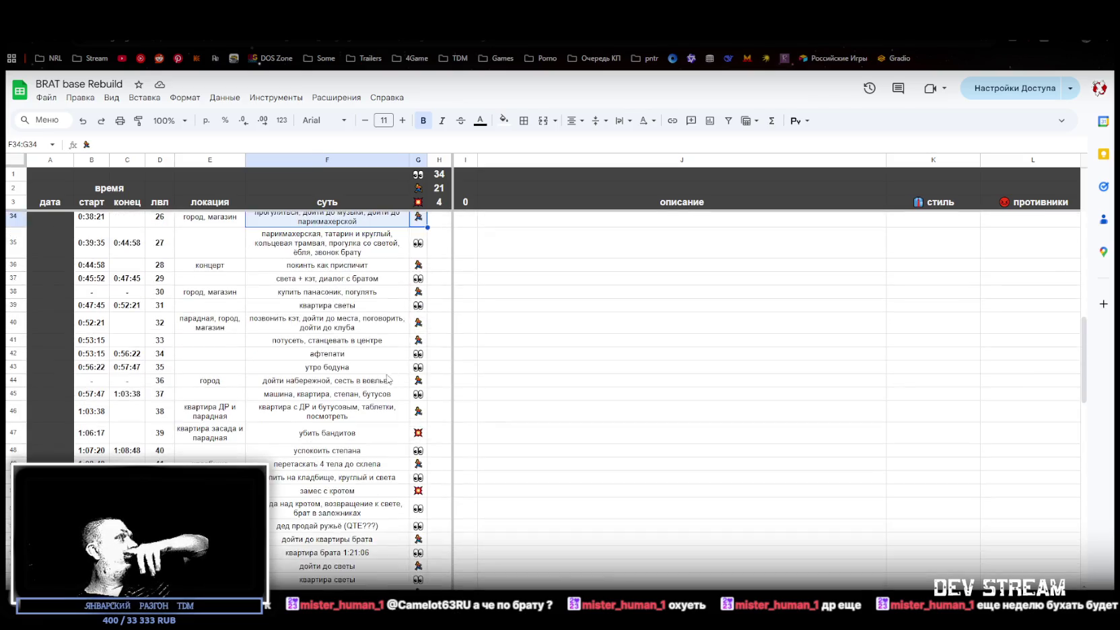
pyautogui.scroll(5, 422, 352)
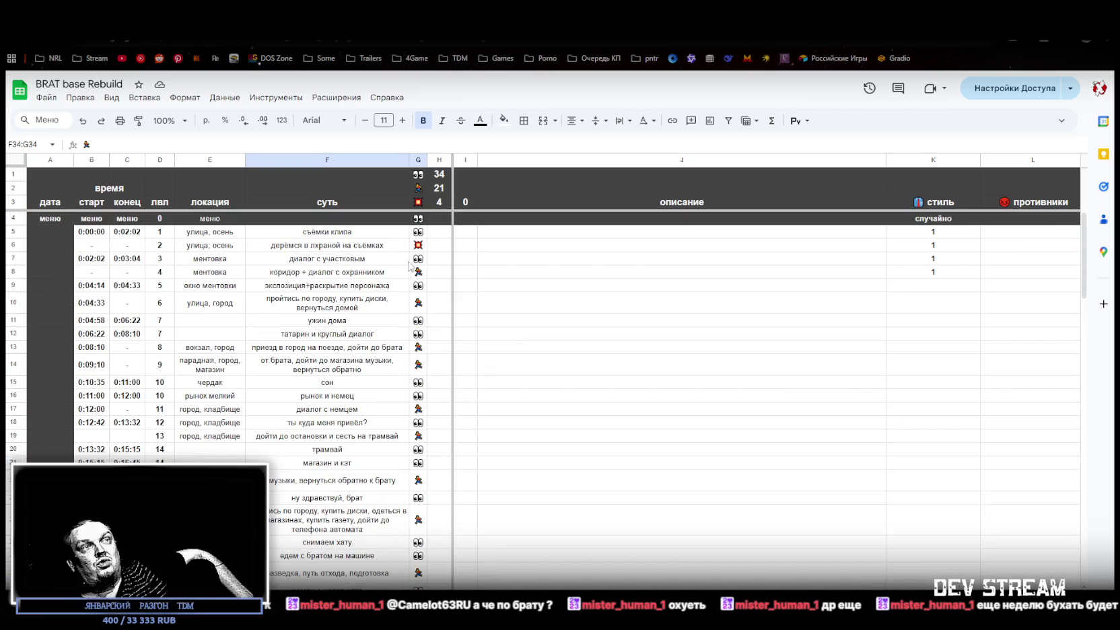
pyautogui.scroll(-7, 414, 290)
pyautogui.scroll(-5, 413, 301)
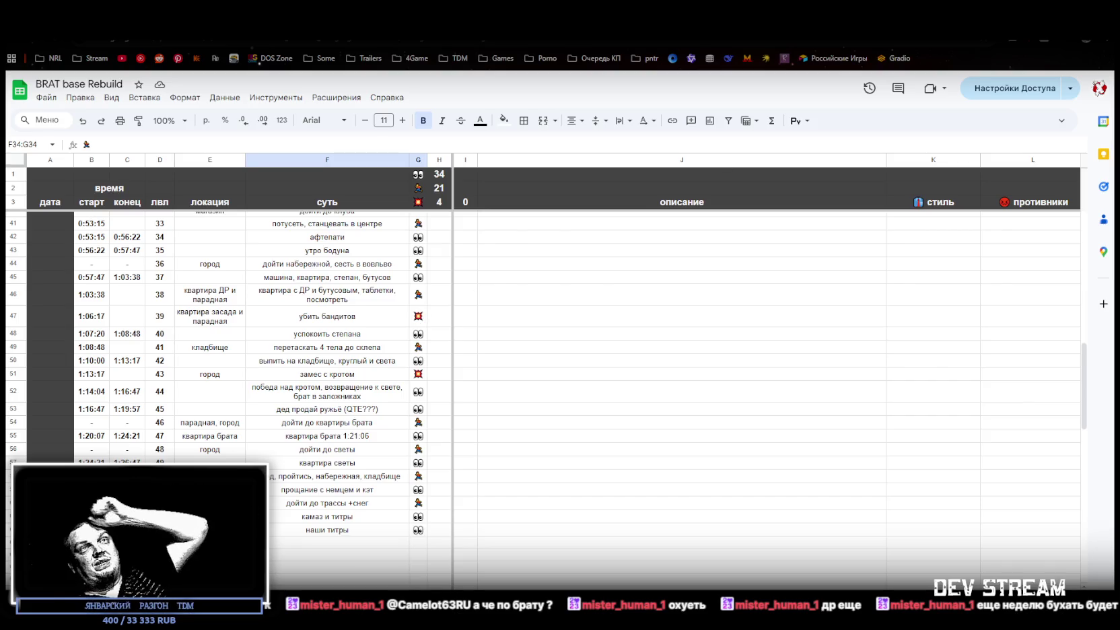
pyautogui.hotkey('alt', 'Tab')
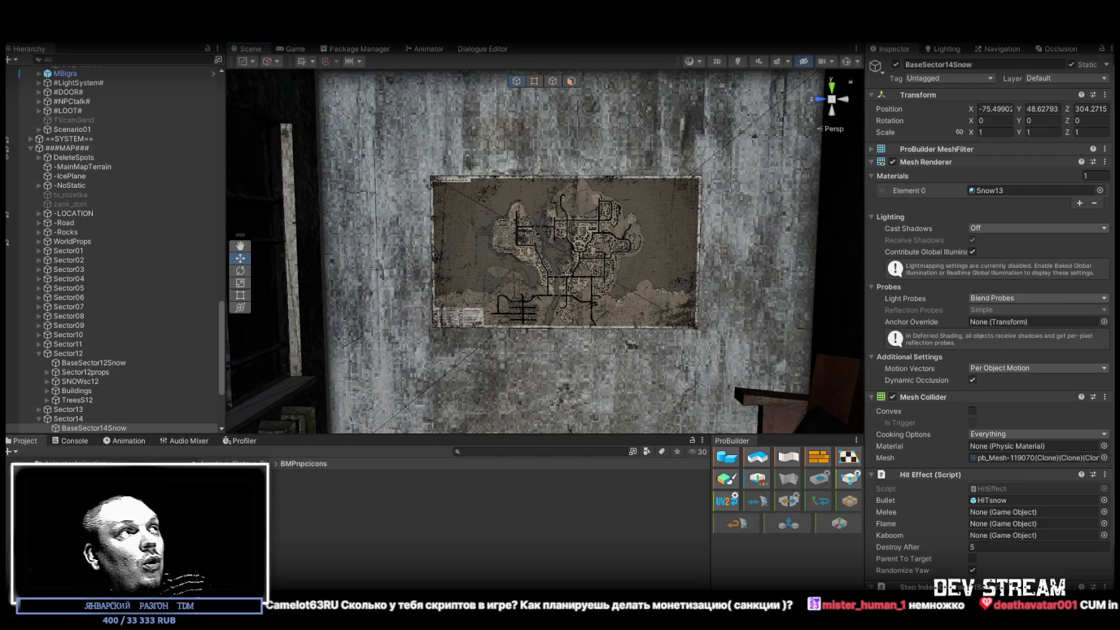
# - Collapse the ==SYSTEM== and ###MAP### hierarchy groups, then expand and select Player
pyautogui.scroll(10, 65, 274)
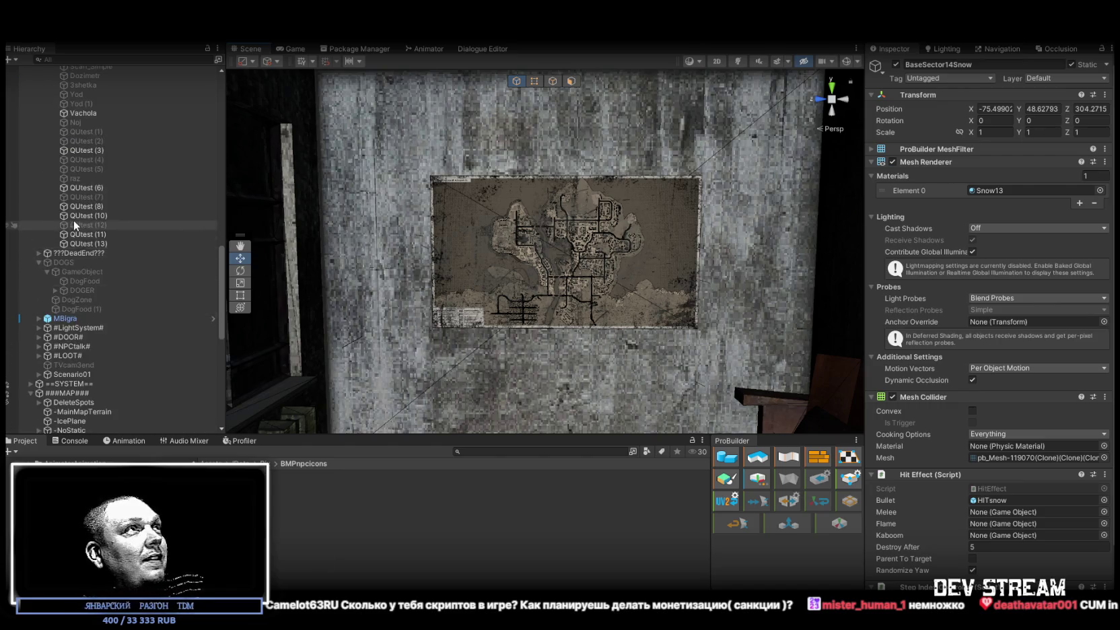
pyautogui.scroll(10, 66, 274)
pyautogui.click(31, 145)
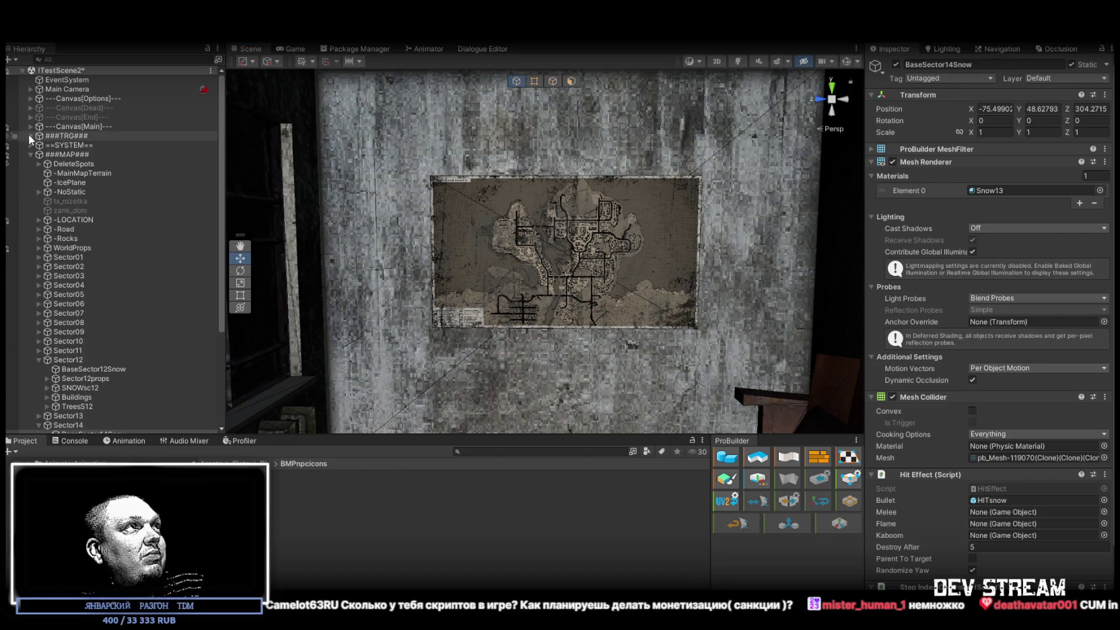
pyautogui.click(31, 154)
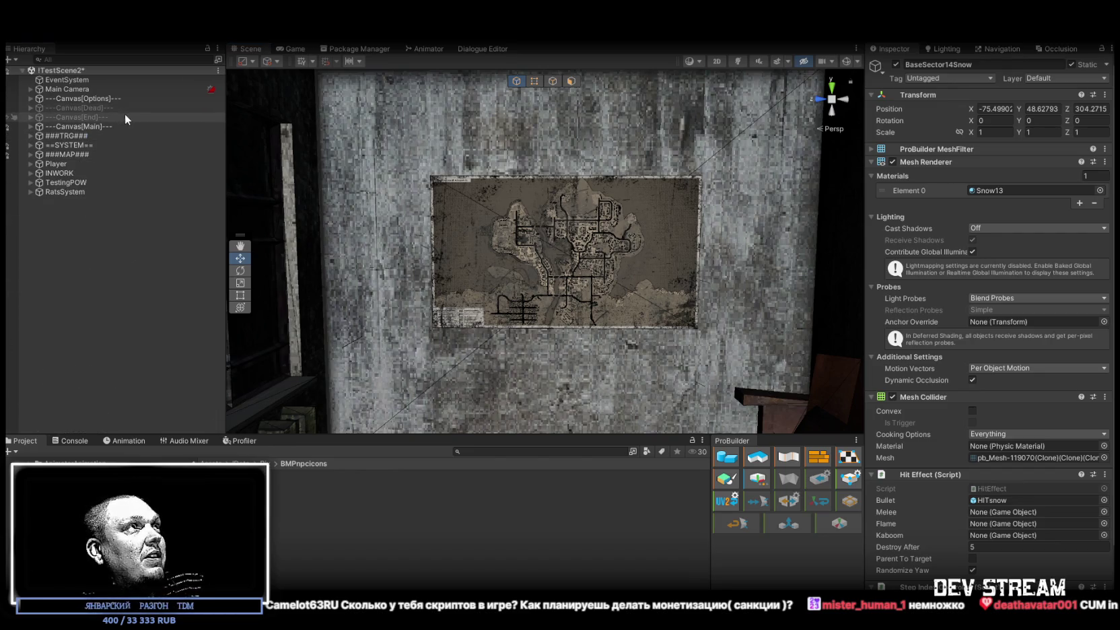
pyautogui.click(31, 164)
pyautogui.click(56, 165)
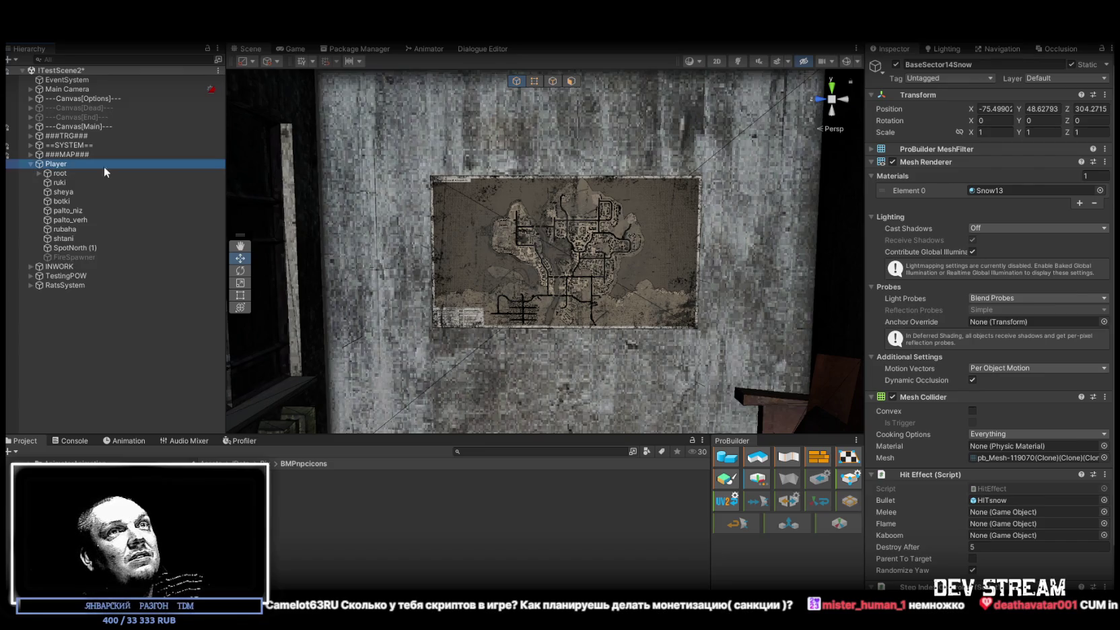
# - Fold the Character Voice Alerts and Rigidbody components, then switch to the Steamworks report
pyautogui.scroll(-5, 1020, 390)
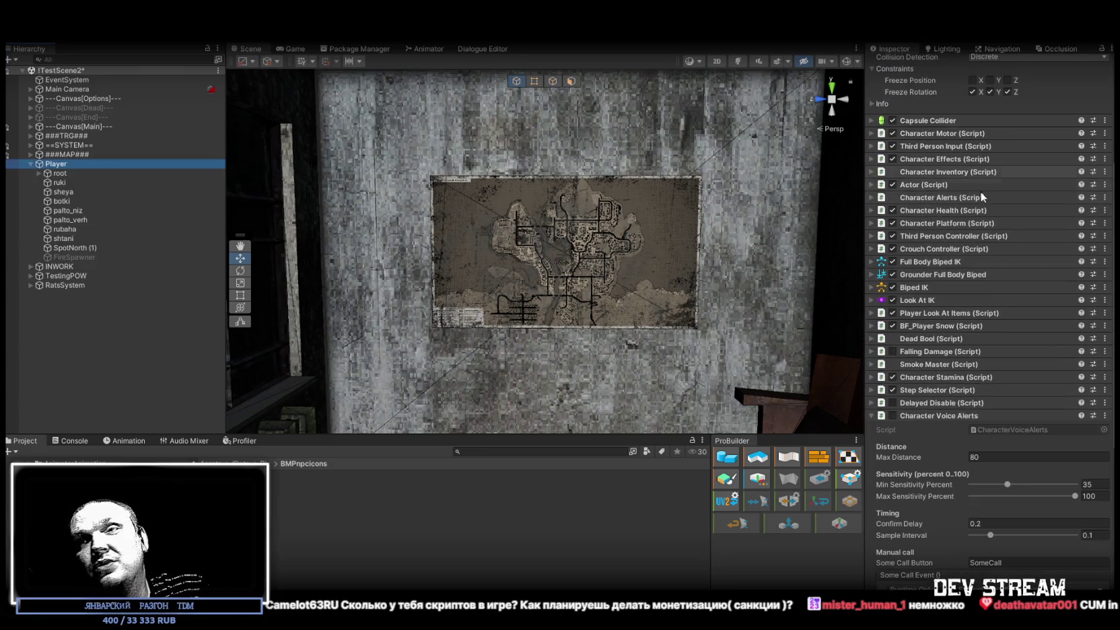
pyautogui.scroll(-5, 952, 293)
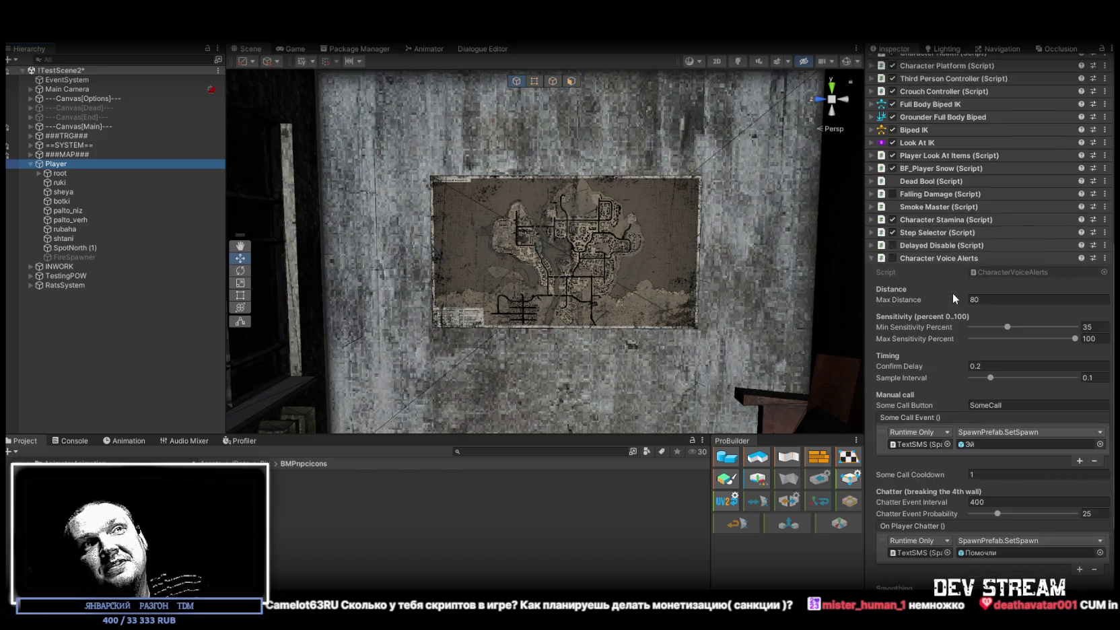
pyautogui.click(872, 226)
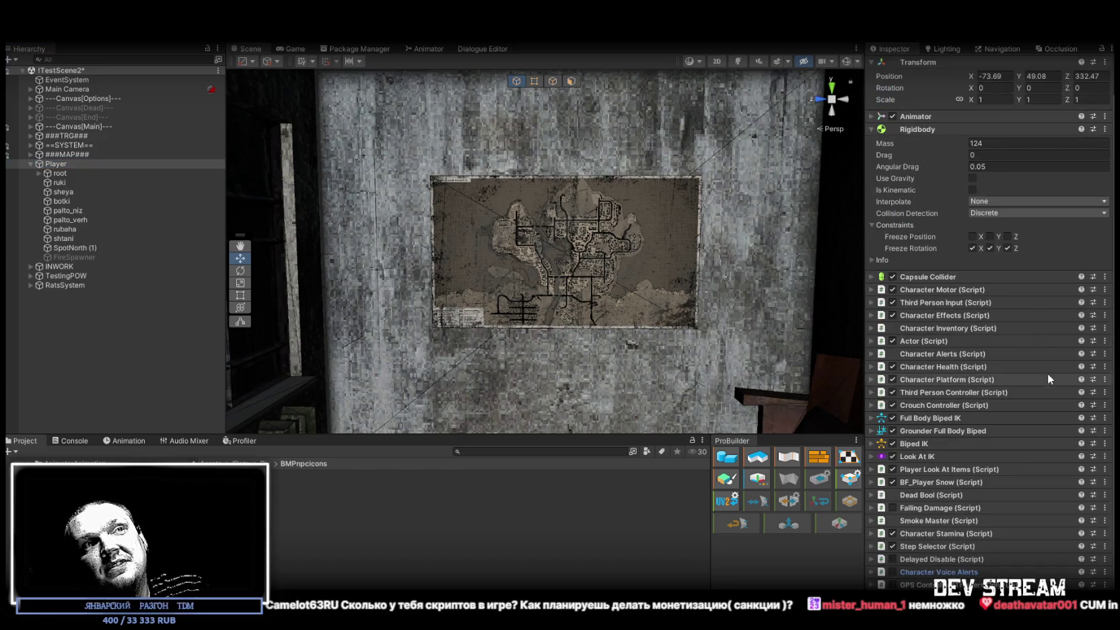
pyautogui.scroll(1, 1033, 406)
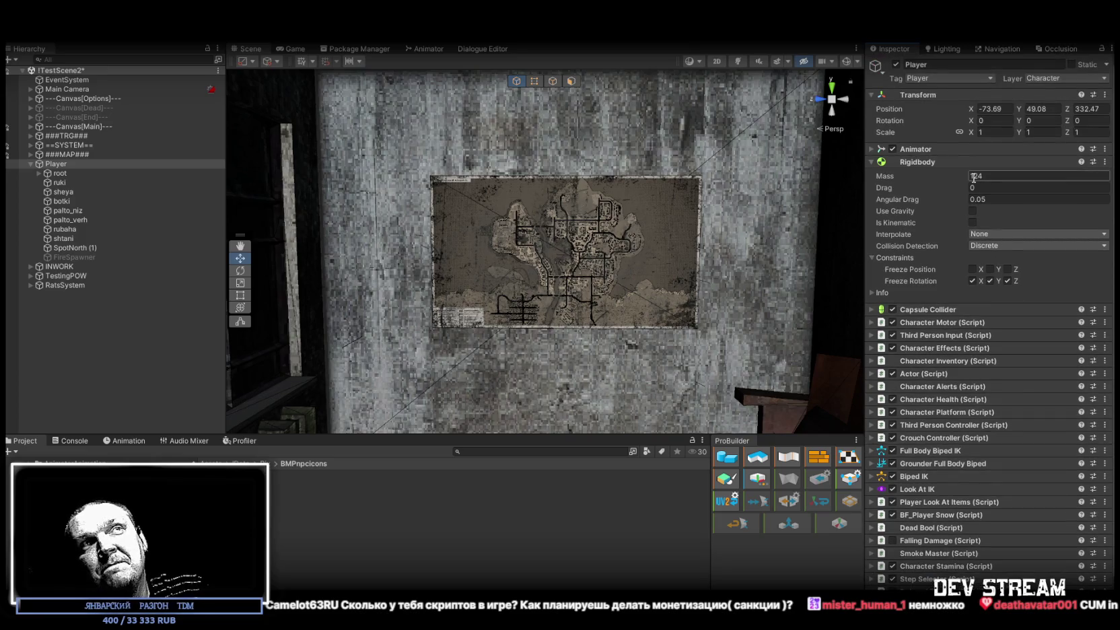
pyautogui.click(882, 163)
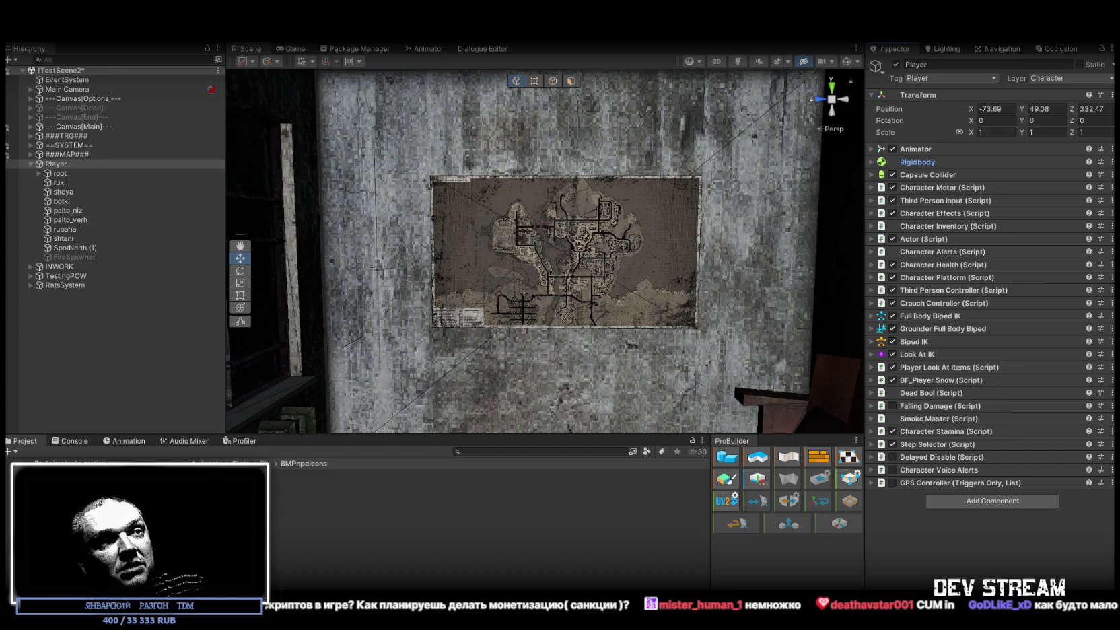
pyautogui.hotkey('alt', 'Tab')
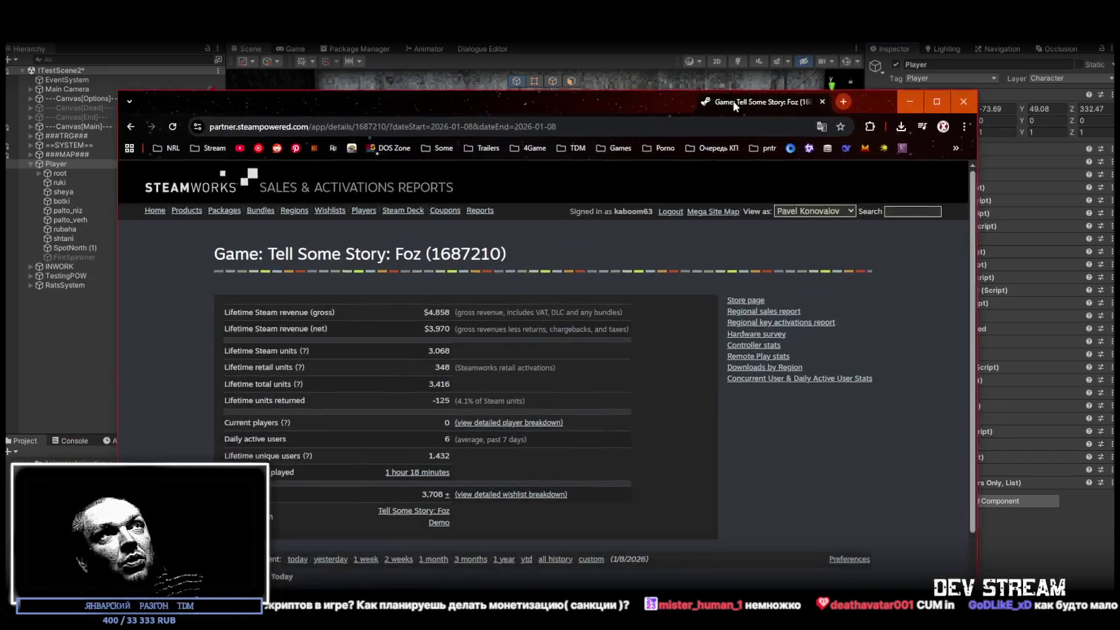
# - Maximize the Steamworks report and highlight the 3,068 units, -125 returns and 4.1% figures
pyautogui.doubleClick(910, 92)
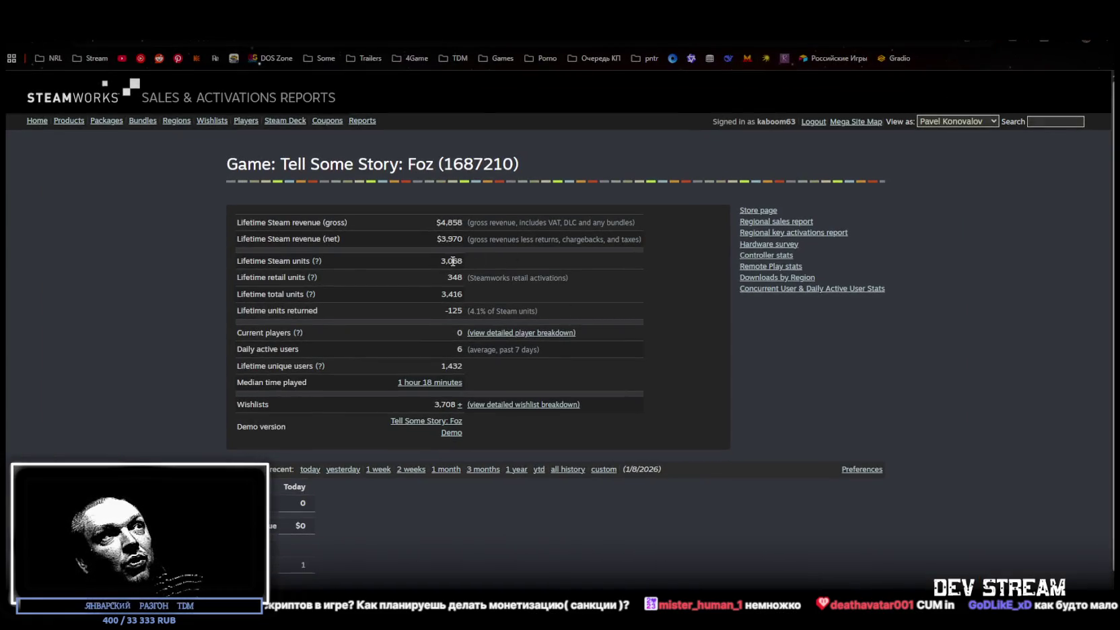
pyautogui.doubleClick(450, 311)
pyautogui.click(449, 312)
pyautogui.doubleClick(450, 262)
pyautogui.click(460, 261)
pyautogui.doubleClick(452, 261)
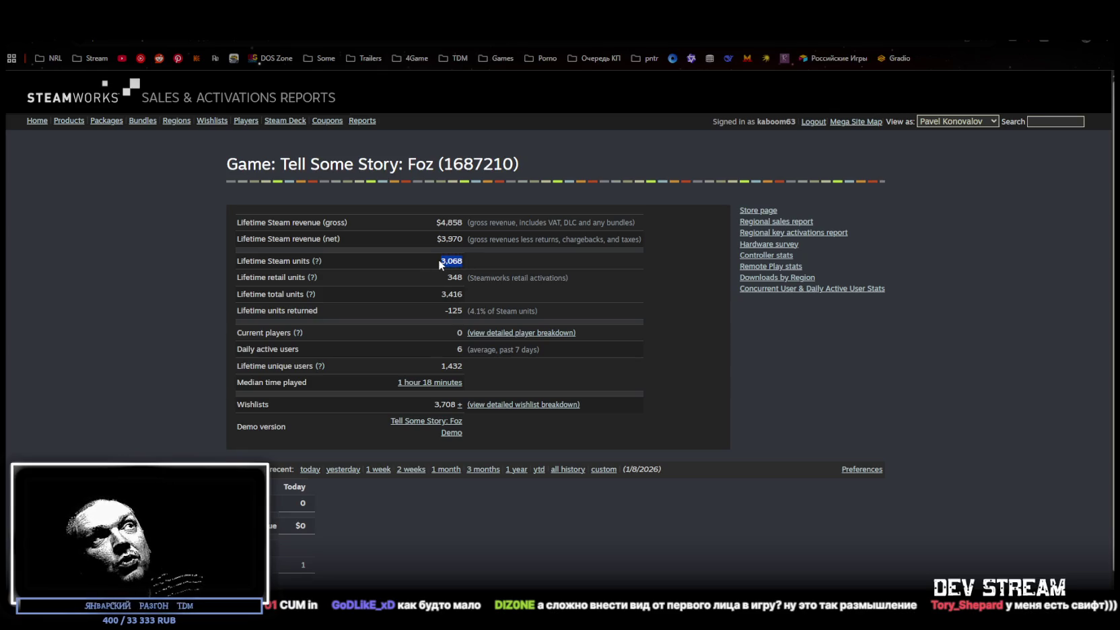
pyautogui.click(450, 308)
pyautogui.doubleClick(454, 310)
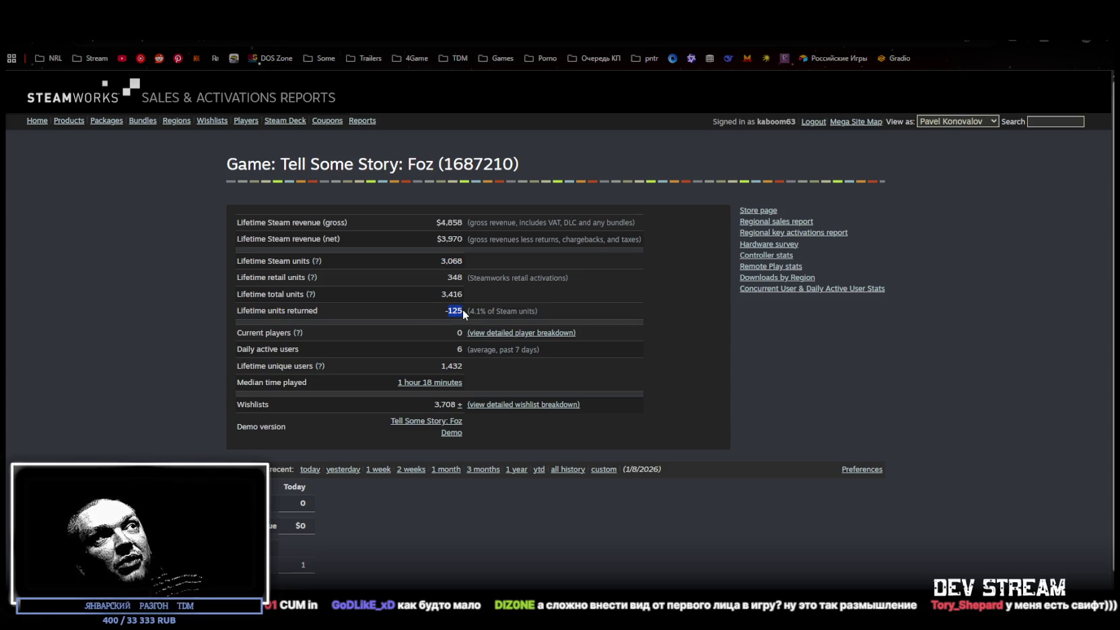
pyautogui.click(470, 312)
pyautogui.doubleClick(474, 311)
pyautogui.click(478, 289)
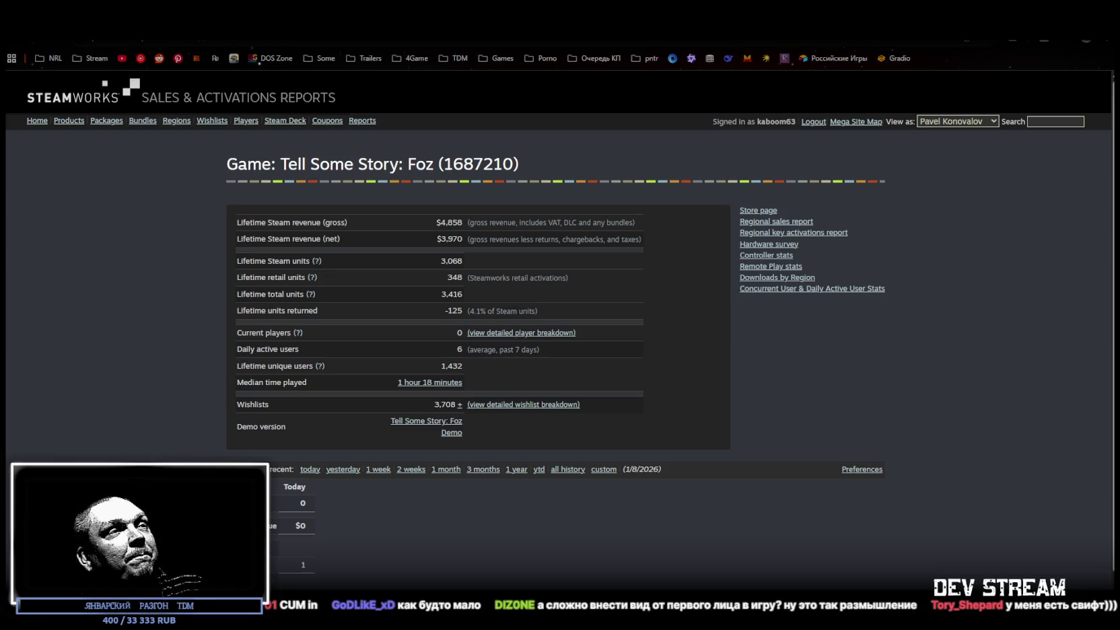
# - Select the 3,708 wishlist count, minimize the browser to view Unity, then restore it
pyautogui.moveTo(434, 405); pyautogui.dragTo(455, 405)
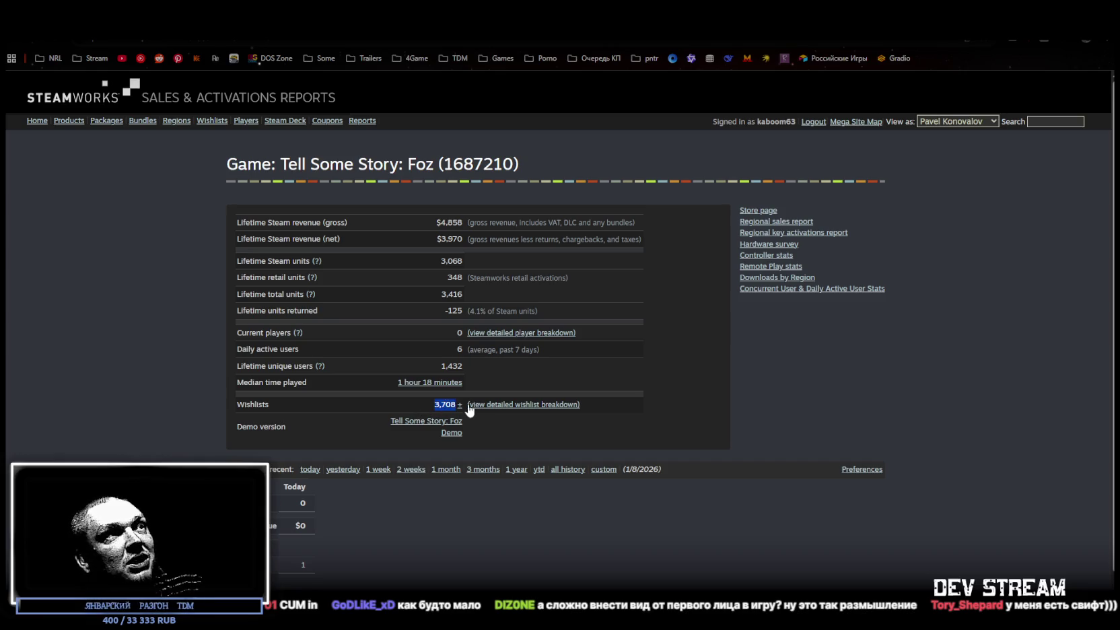
pyautogui.press('super+Down')
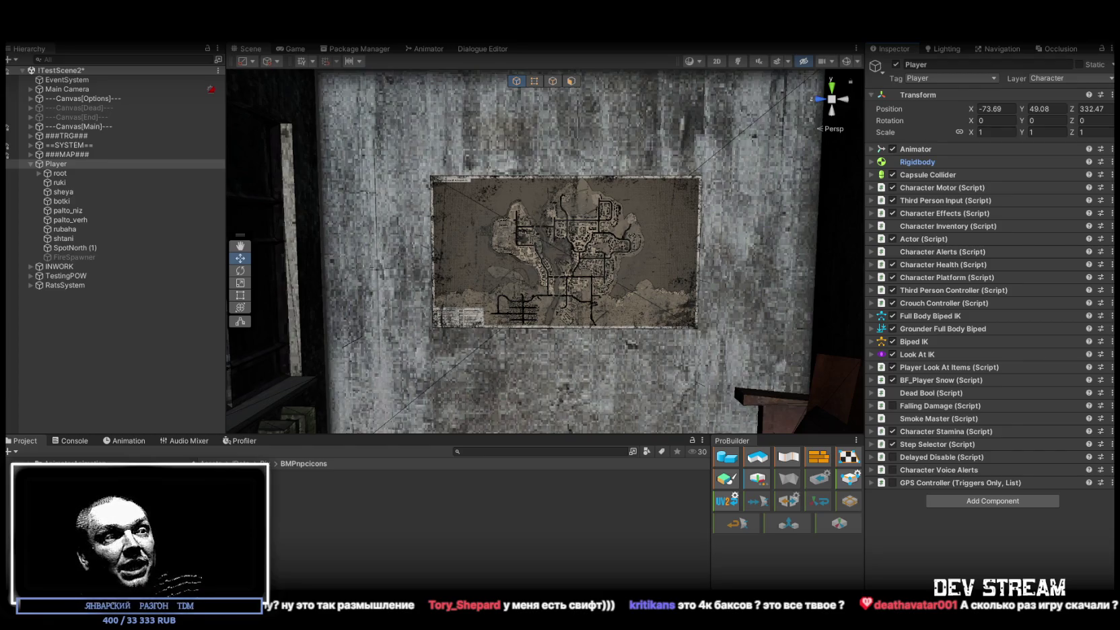
pyautogui.hotkey('alt', 'Tab')
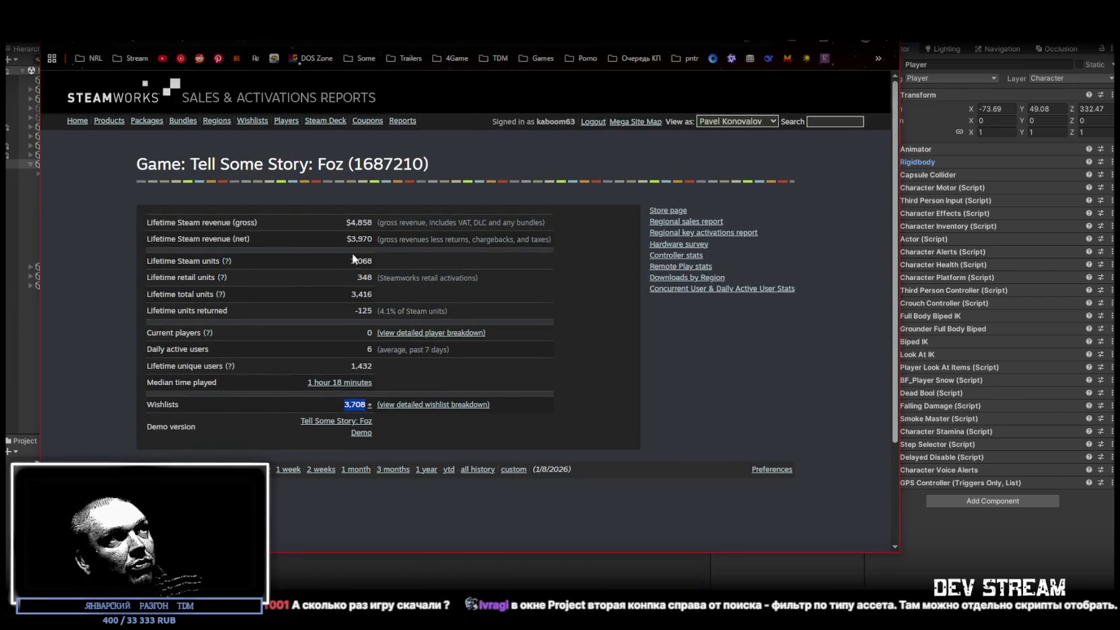
# - Highlight the 3,068 lifetime Steam units, maximize the window and open the player breakdown
pyautogui.doubleClick(362, 260)
pyautogui.click(372, 260)
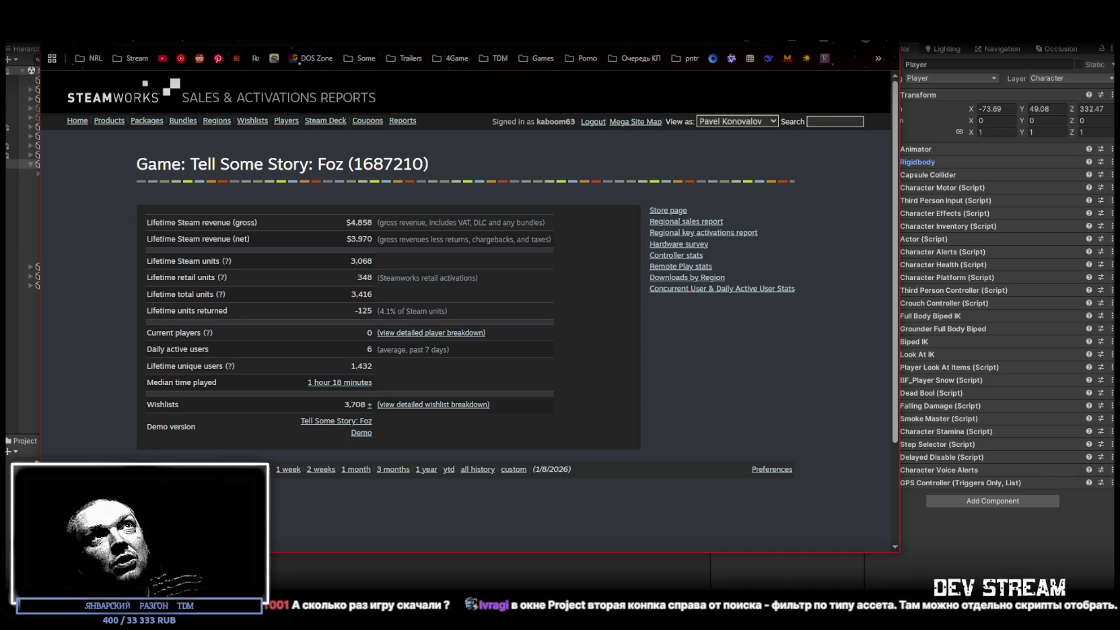
pyautogui.press('super+Up')
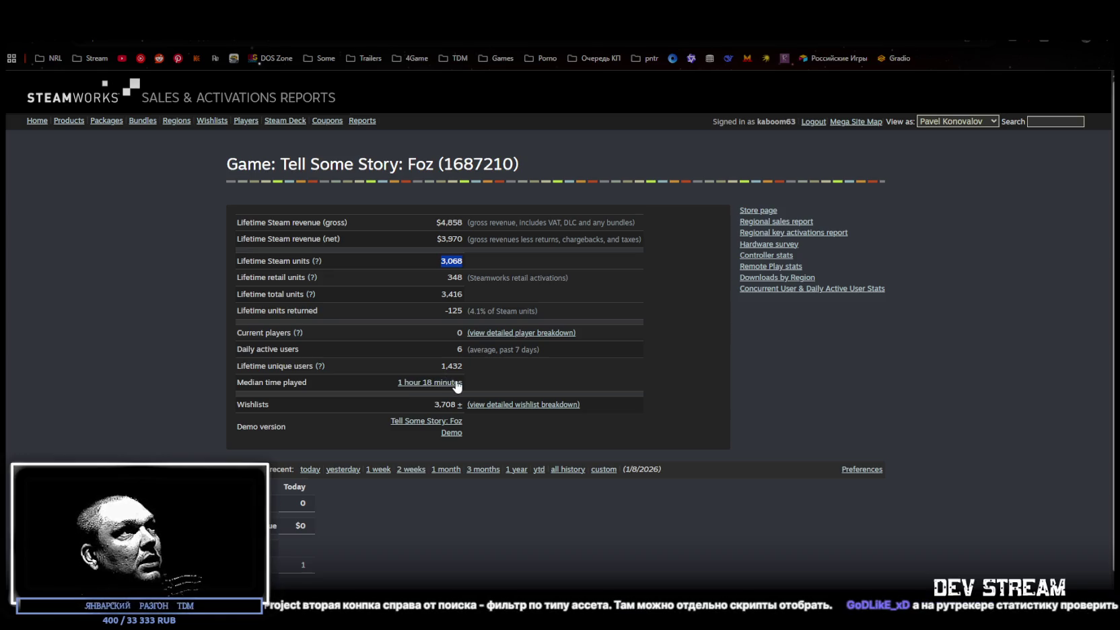
pyautogui.click(491, 333)
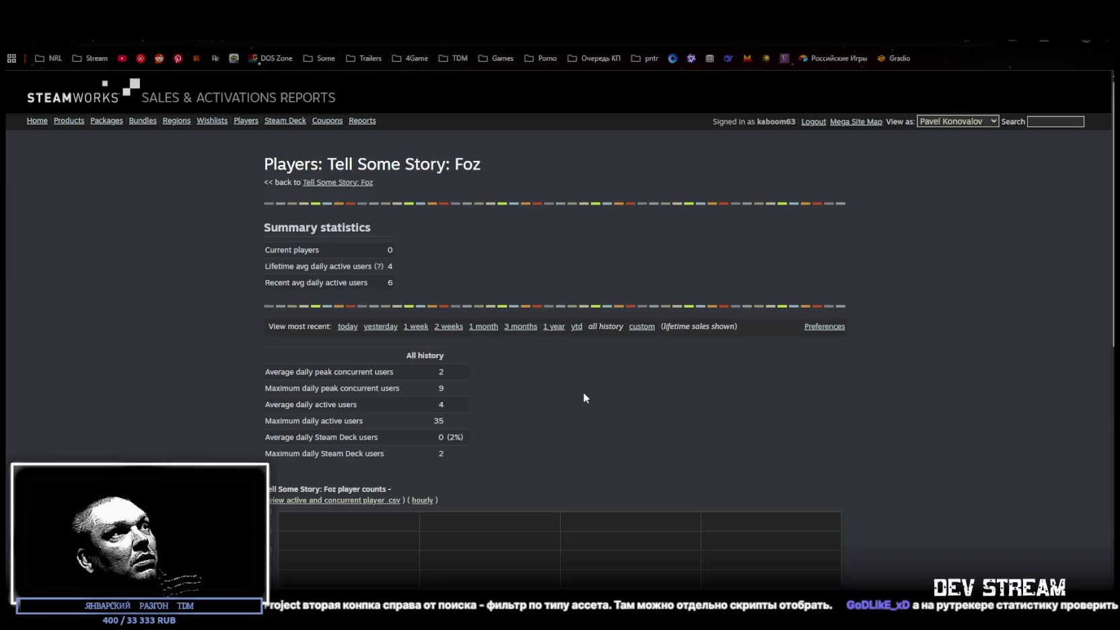
pyautogui.scroll(-5, 548, 401)
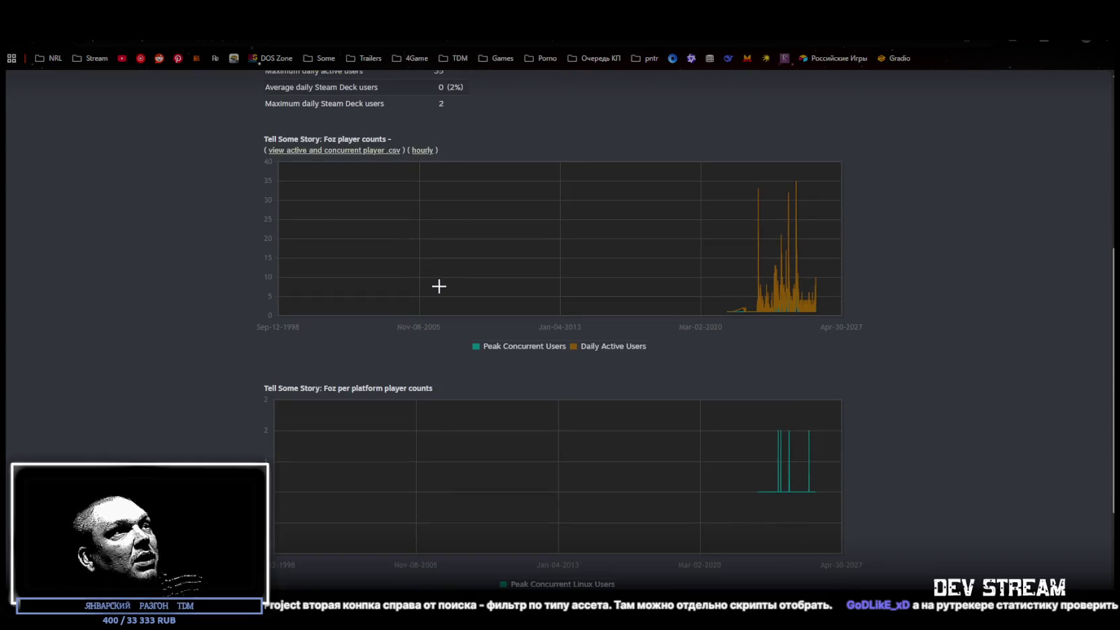
pyautogui.scroll(-3, 633, 347)
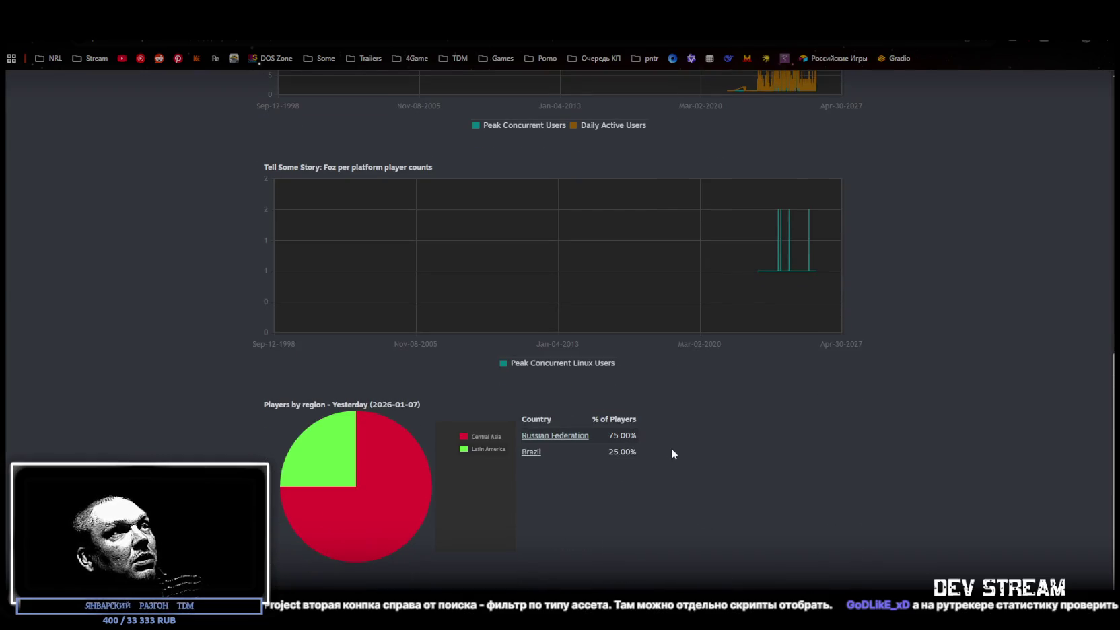
pyautogui.scroll(10, 649, 434)
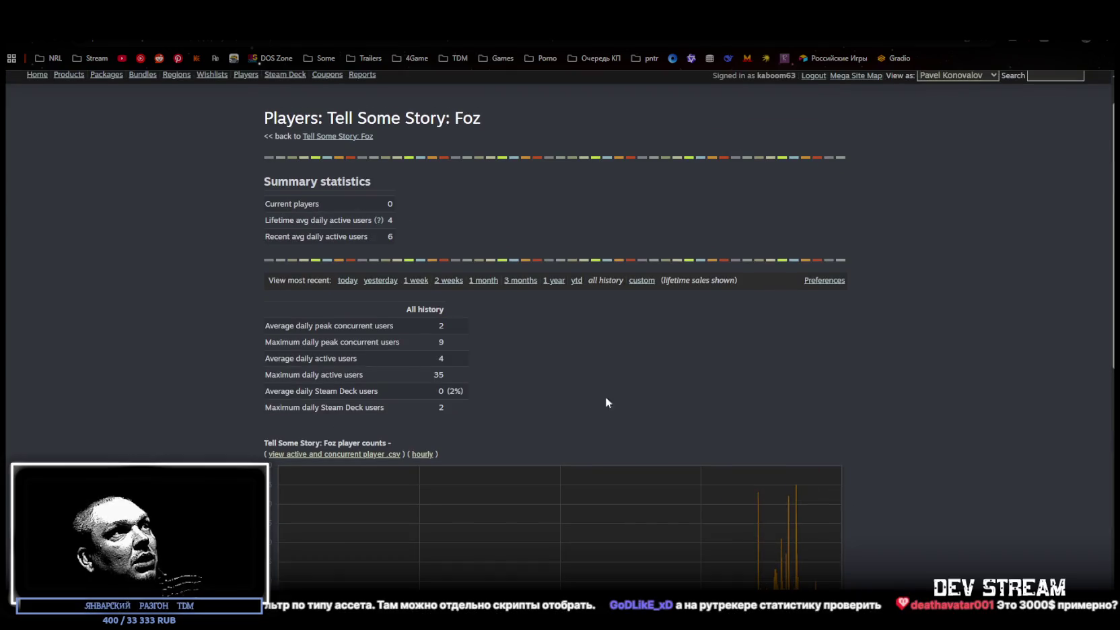
pyautogui.scroll(1, 365, 222)
pyautogui.hotkey('alt', 'Left')
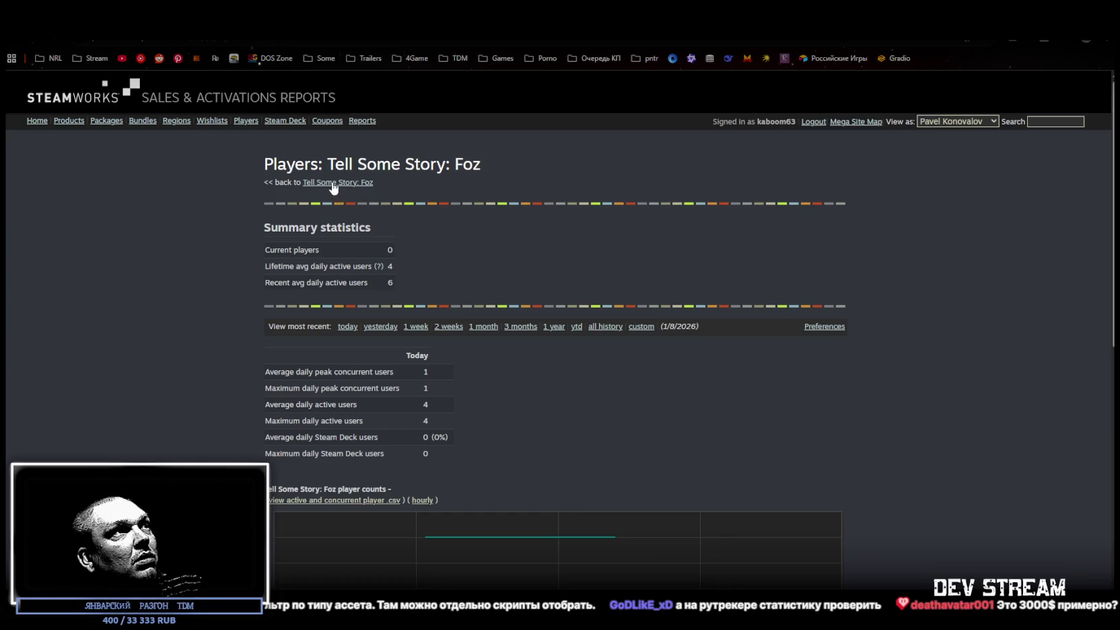
pyautogui.hotkey('alt', 'Left')
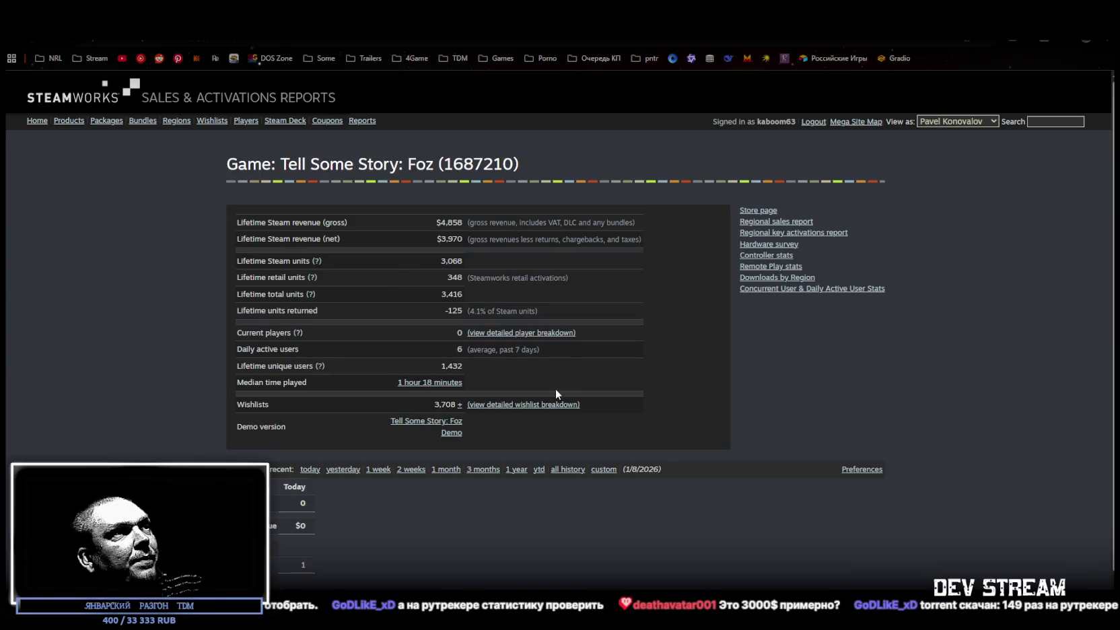
pyautogui.click(430, 382)
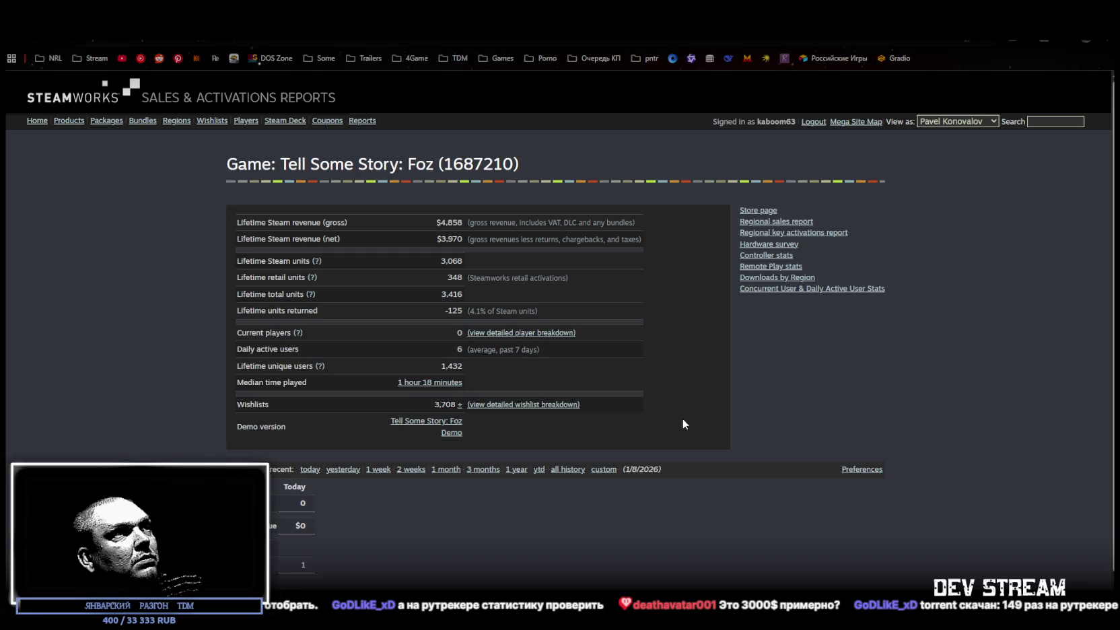
pyautogui.scroll(-2, 593, 404)
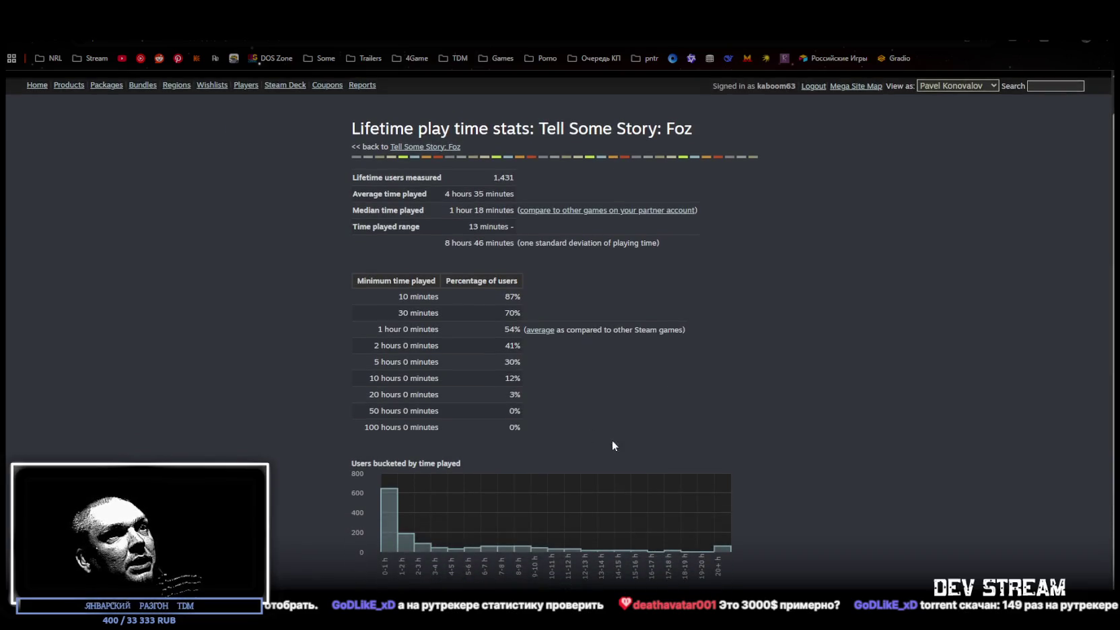
pyautogui.moveTo(387, 525)
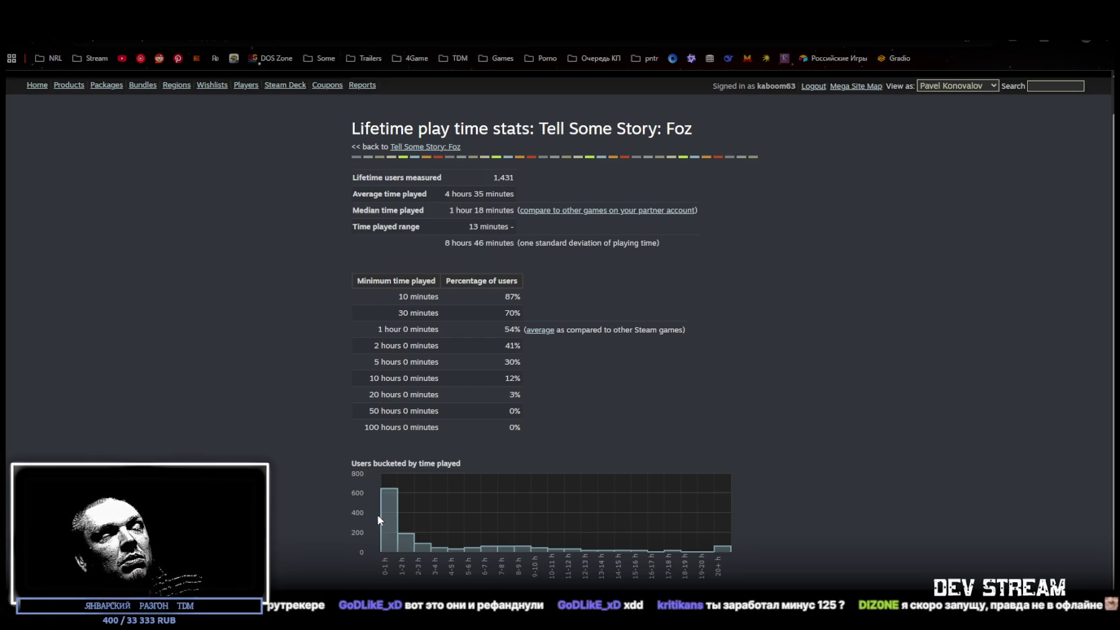
pyautogui.moveTo(414, 539)
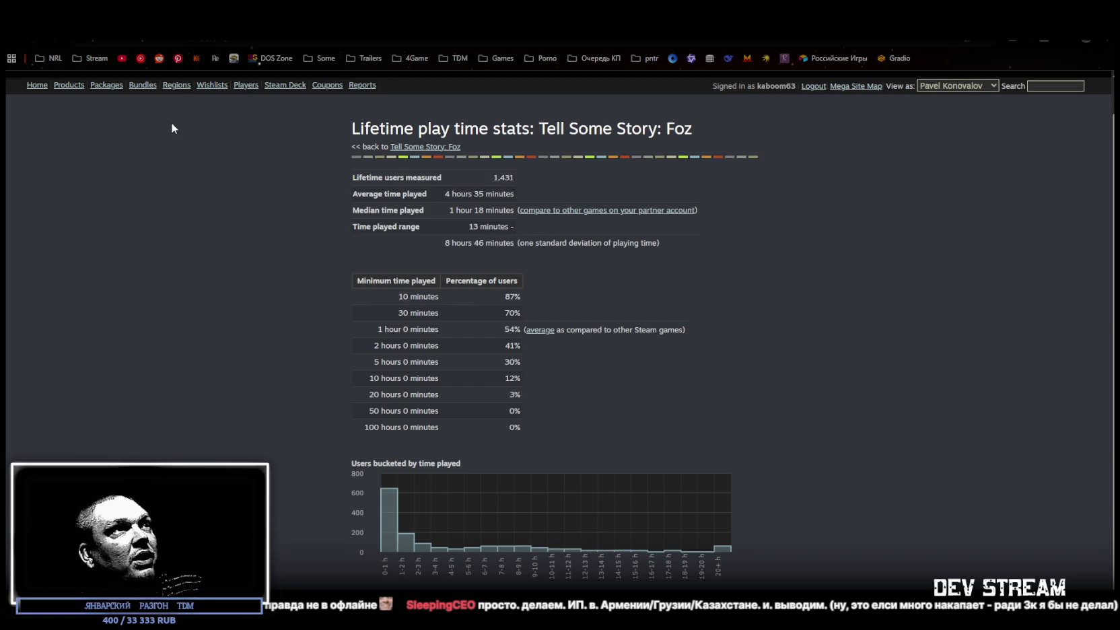
pyautogui.hotkey('alt', 'Left')
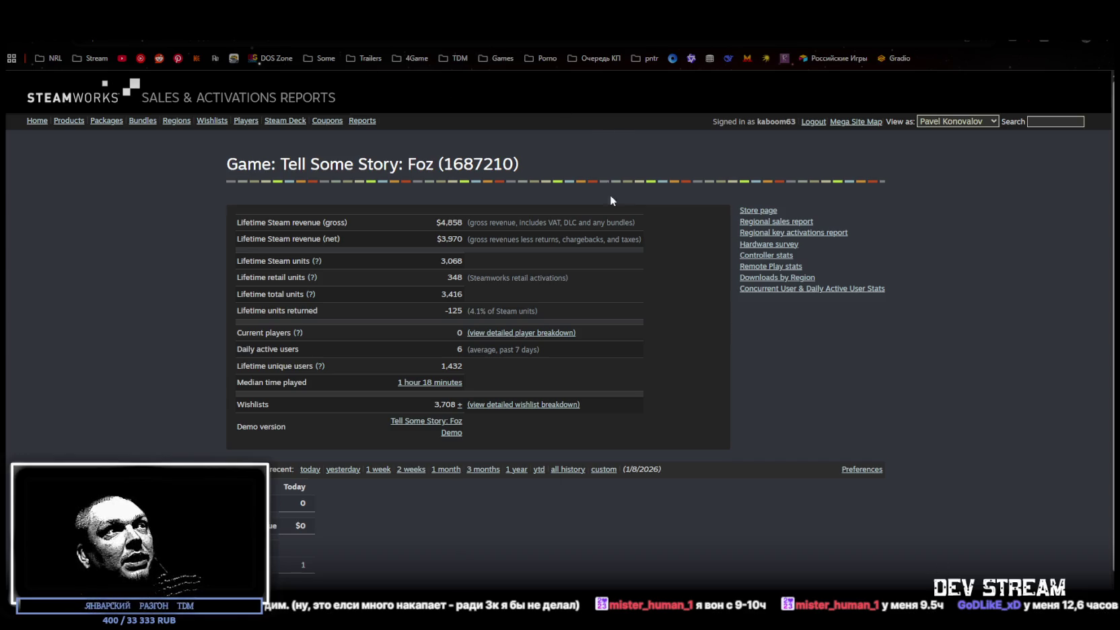
# - Scroll the Steamworks Players page slightly and return to the Unity editor
pyautogui.scroll(-1, 714, 282)
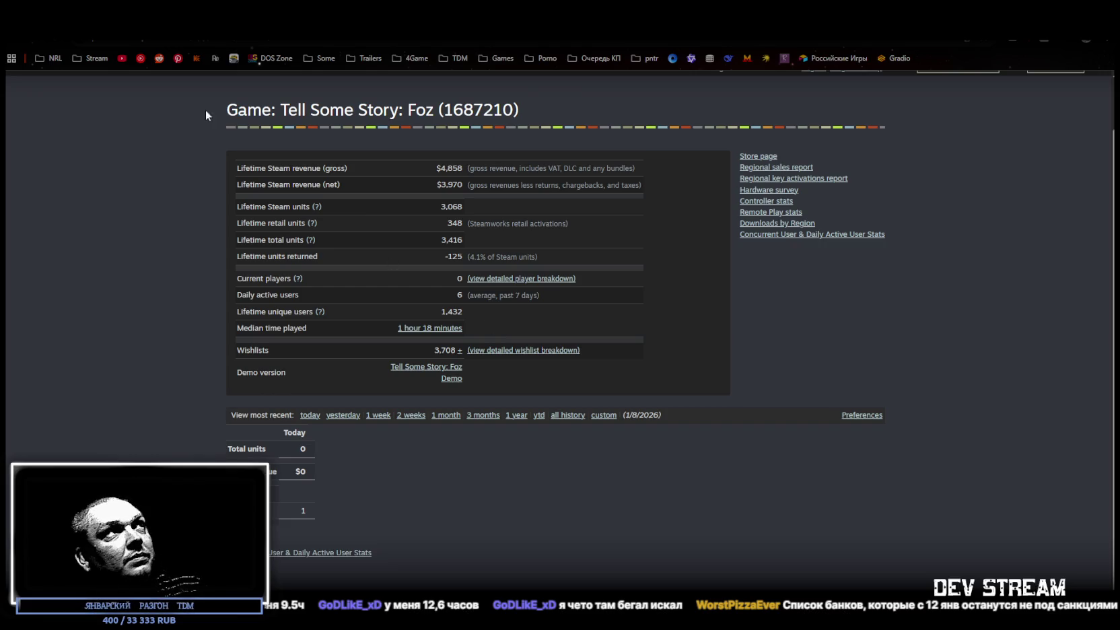
pyautogui.hotkey('alt', 'Tab')
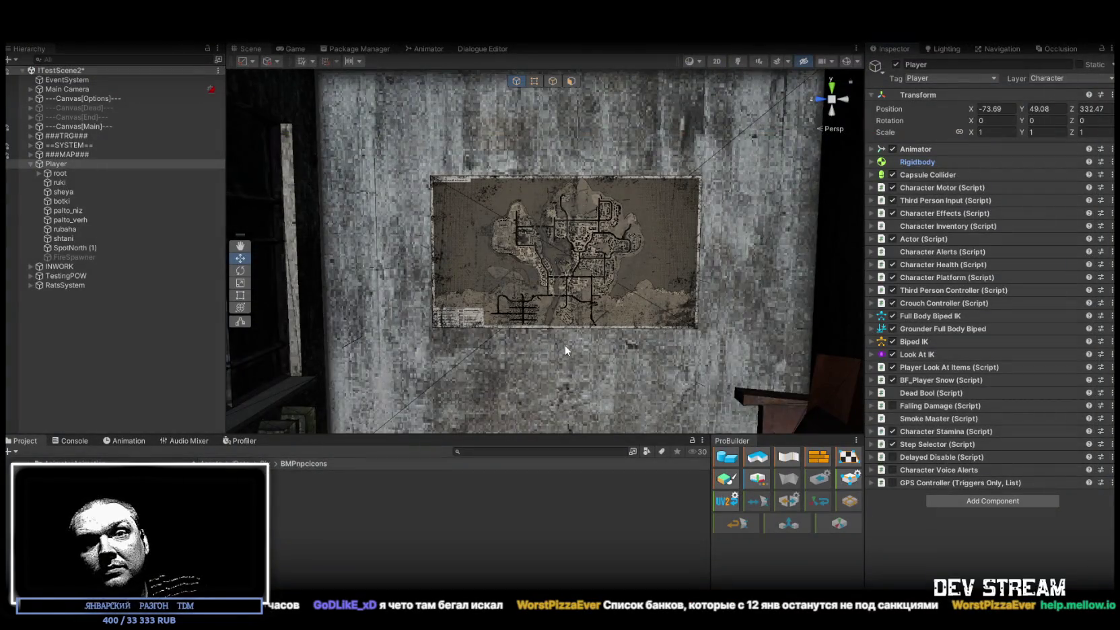
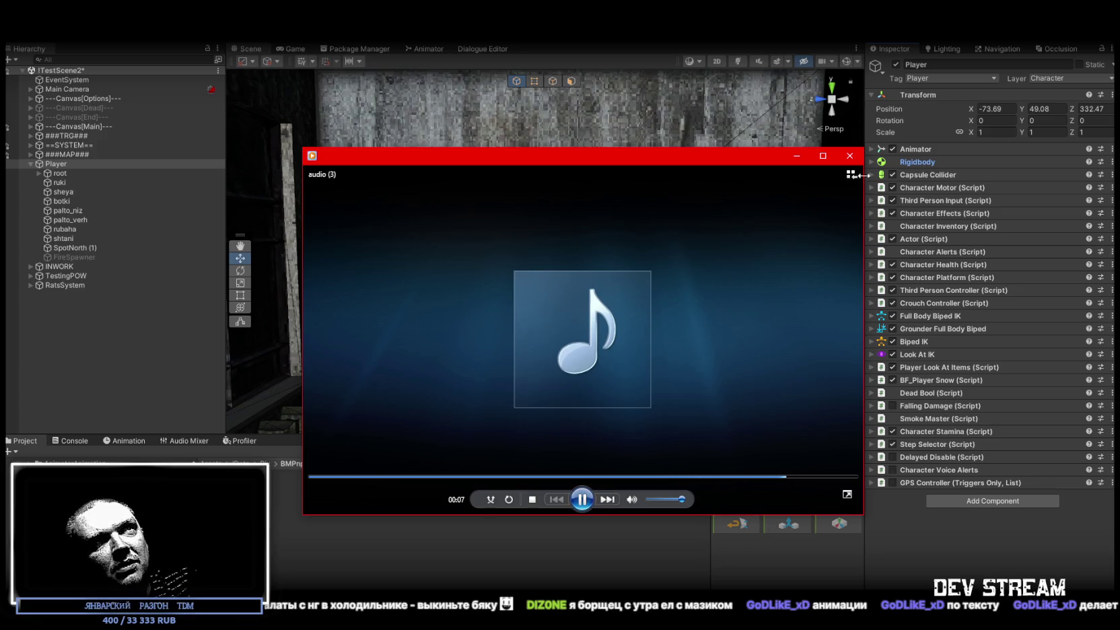
# - Close Windows Media Player once the audio clip has finished playing
pyautogui.click(850, 157)
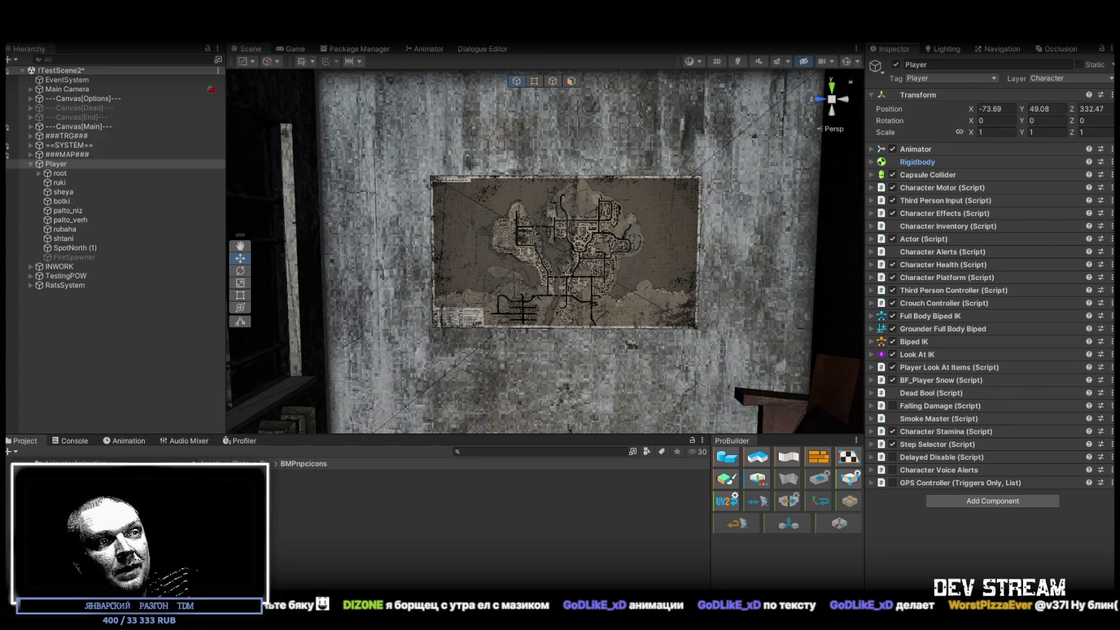
# - Bring up ударения.txt, select its 'Пример:' line of stress-marked vowels, then close Notepad
pyautogui.hotkey('alt', 'Tab')
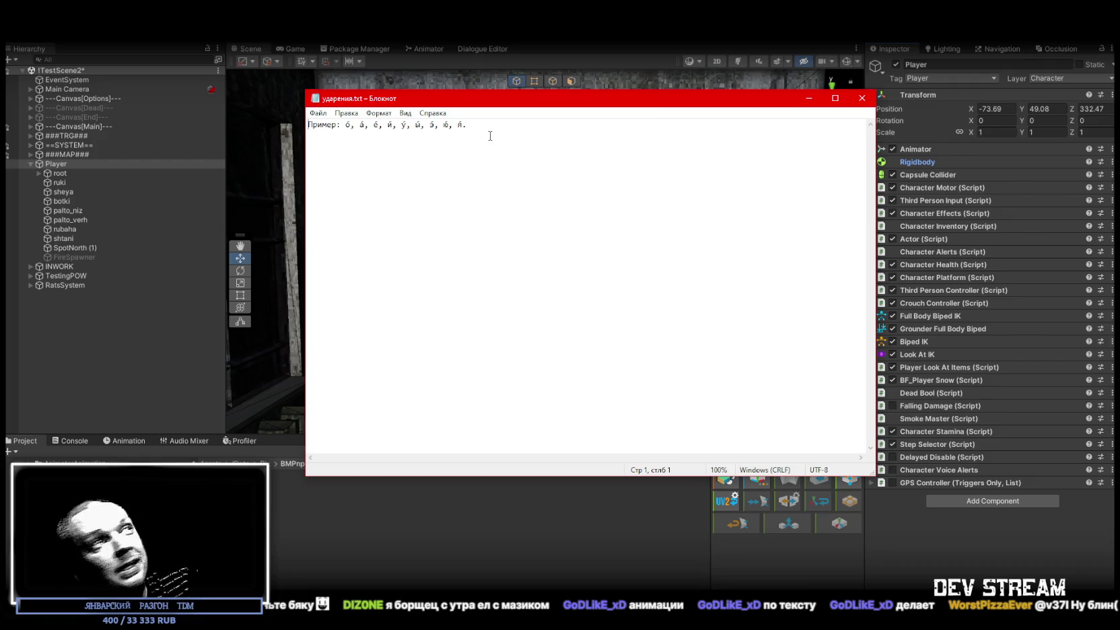
pyautogui.hotkey('ctrl', 'a')
pyautogui.click(514, 132)
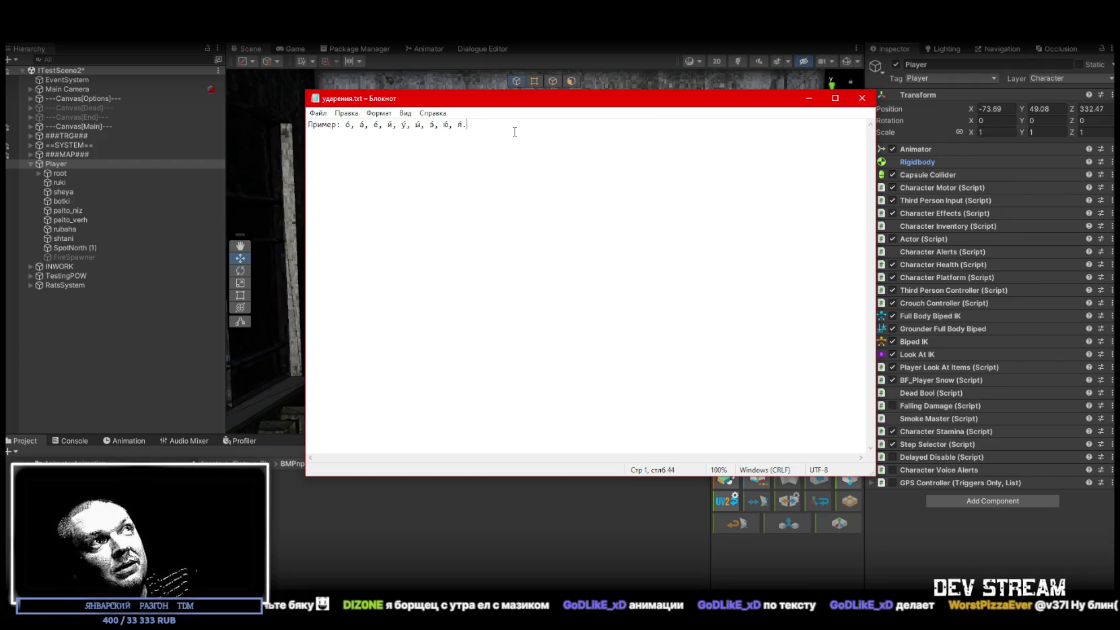
pyautogui.moveTo(516, 102)
pyautogui.mouseDown()
pyautogui.moveTo(570, 157)
pyautogui.moveTo(406, 181)
pyautogui.mouseUp()
pyautogui.moveTo(528, 181)
pyautogui.mouseDown()
pyautogui.moveTo(330, 196)
pyautogui.moveTo(542, 184)
pyautogui.mouseUp()
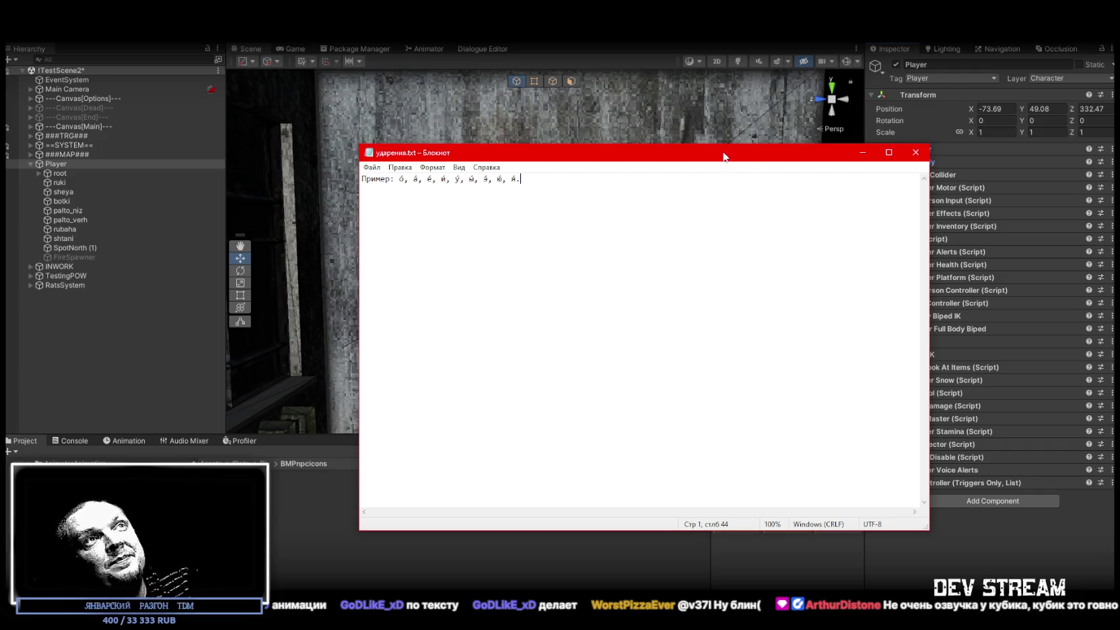
pyautogui.click(862, 153)
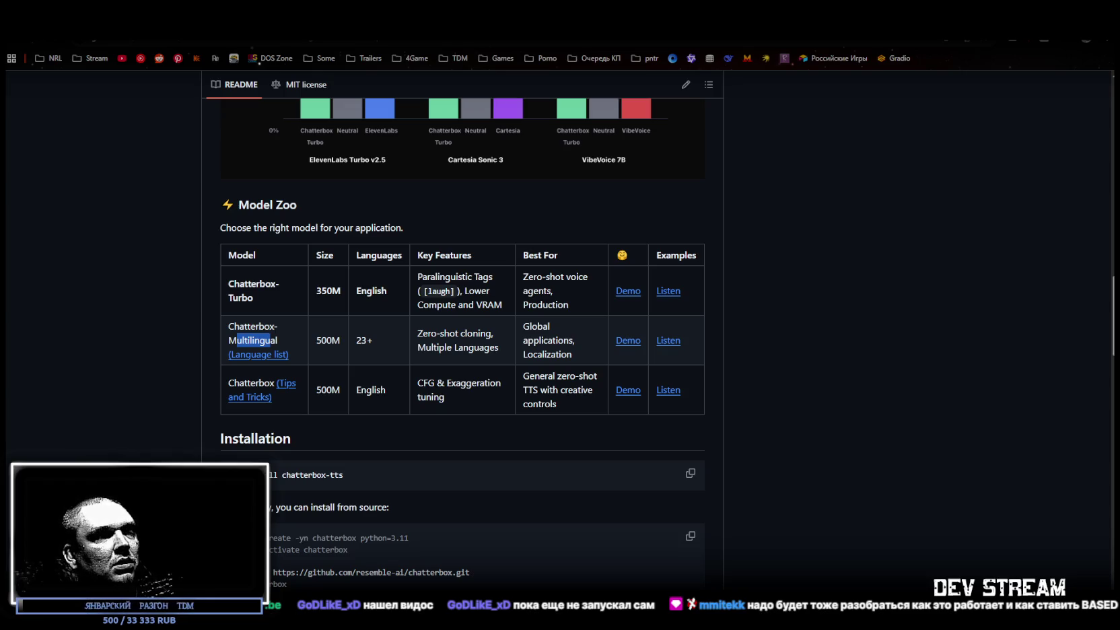
# - Switch from the Chatterbox README to the YouTube prompt-to-animation video
pyautogui.hotkey('ctrl', 'Tab')
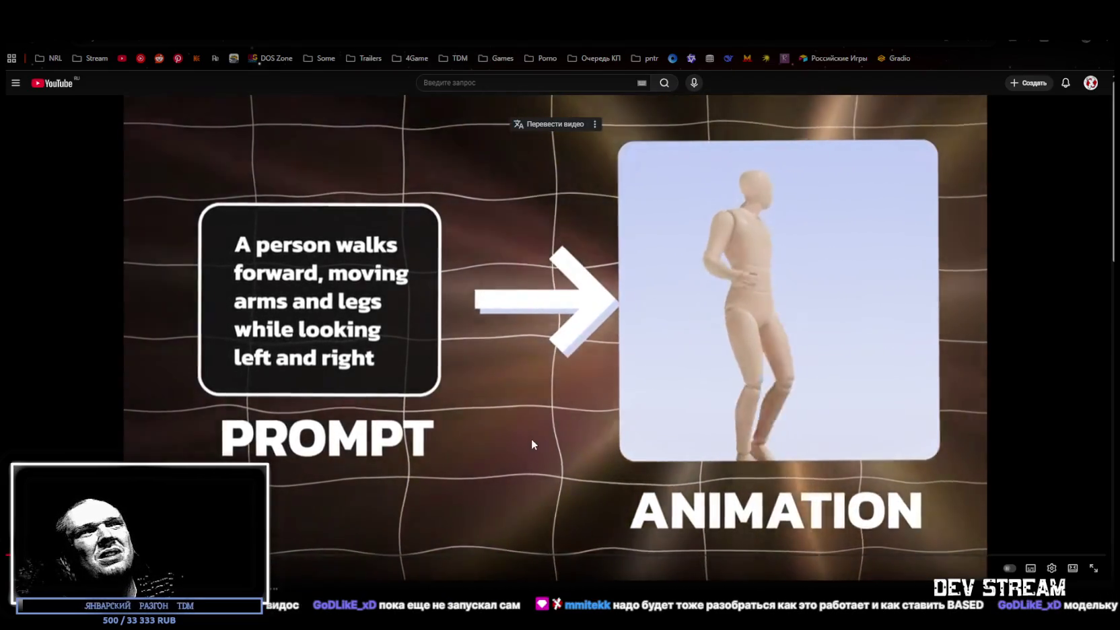
# - Pause the prompt-to-animation video and seek the mocap tutorial back to the mocap-and-pirate comparison and its start
pyautogui.click(530, 437)
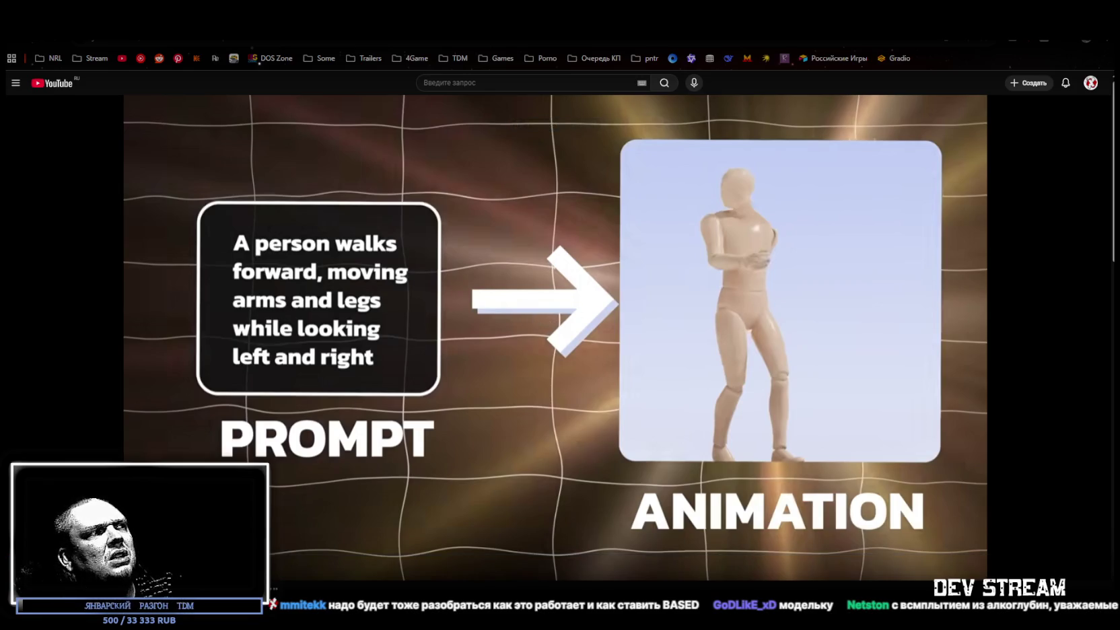
pyautogui.moveTo(827, 166)
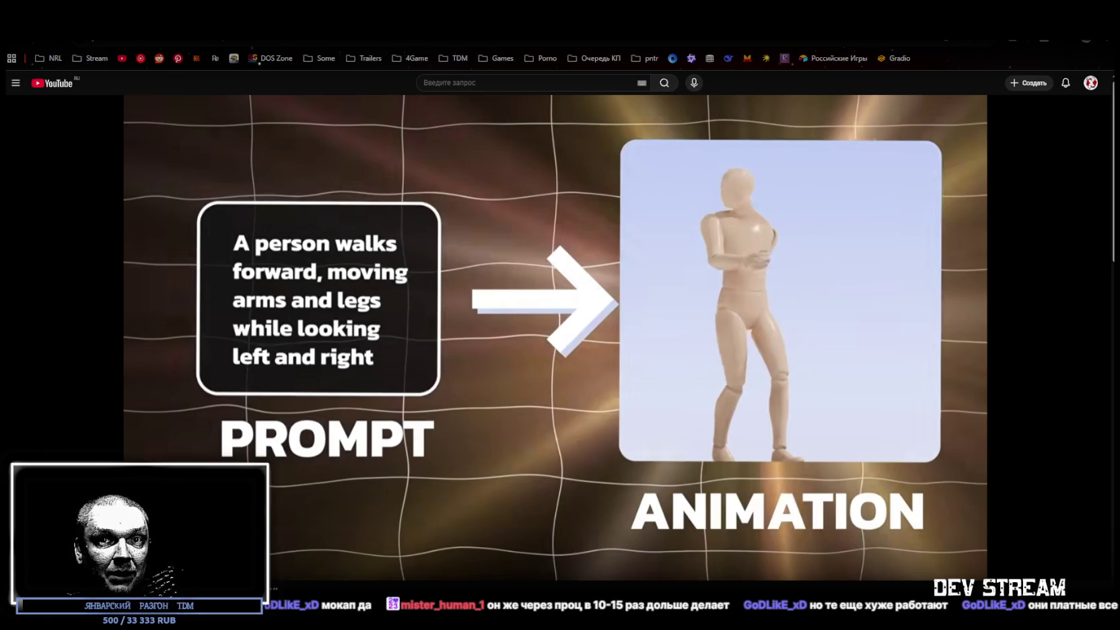
pyautogui.moveTo(567, 239)
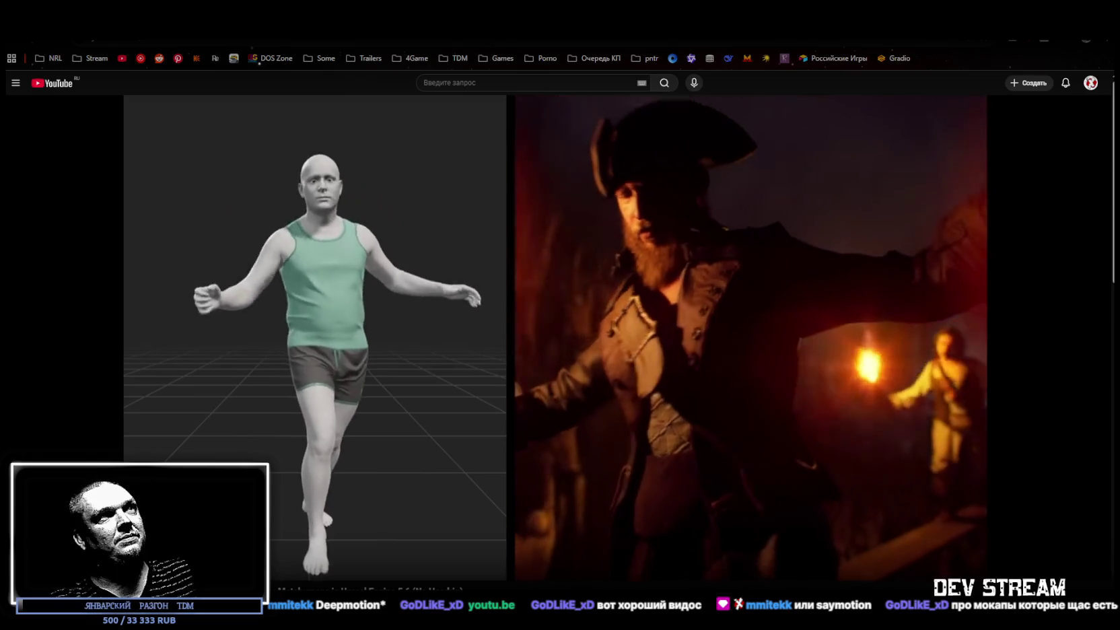
pyautogui.moveTo(145, 553); pyautogui.dragTo(64, 554)
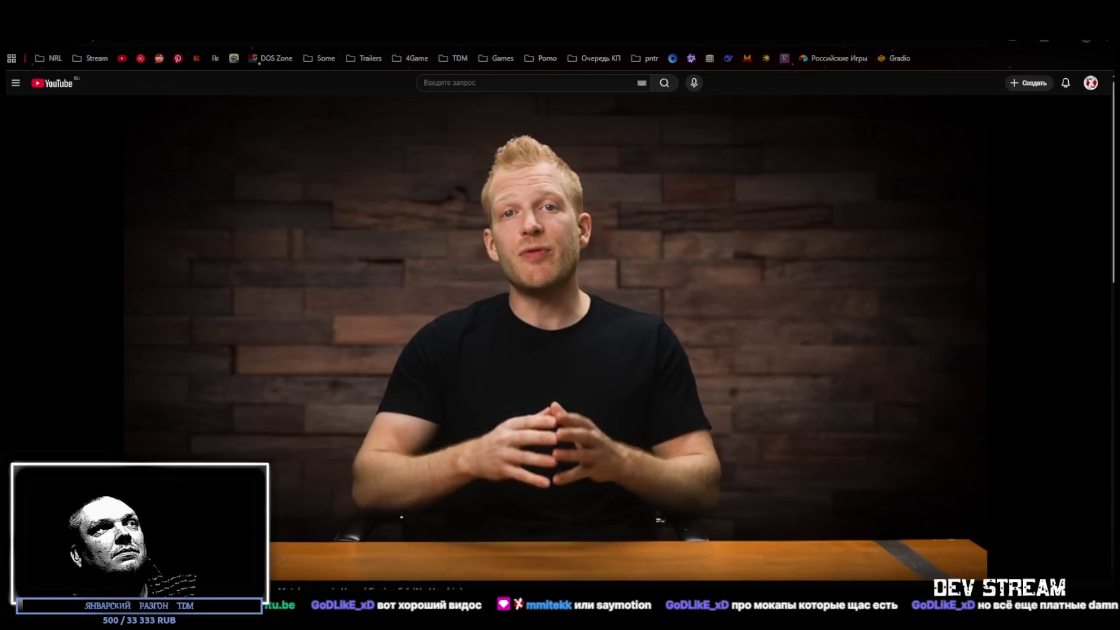
pyautogui.moveTo(1024, 568); pyautogui.dragTo(61, 553)
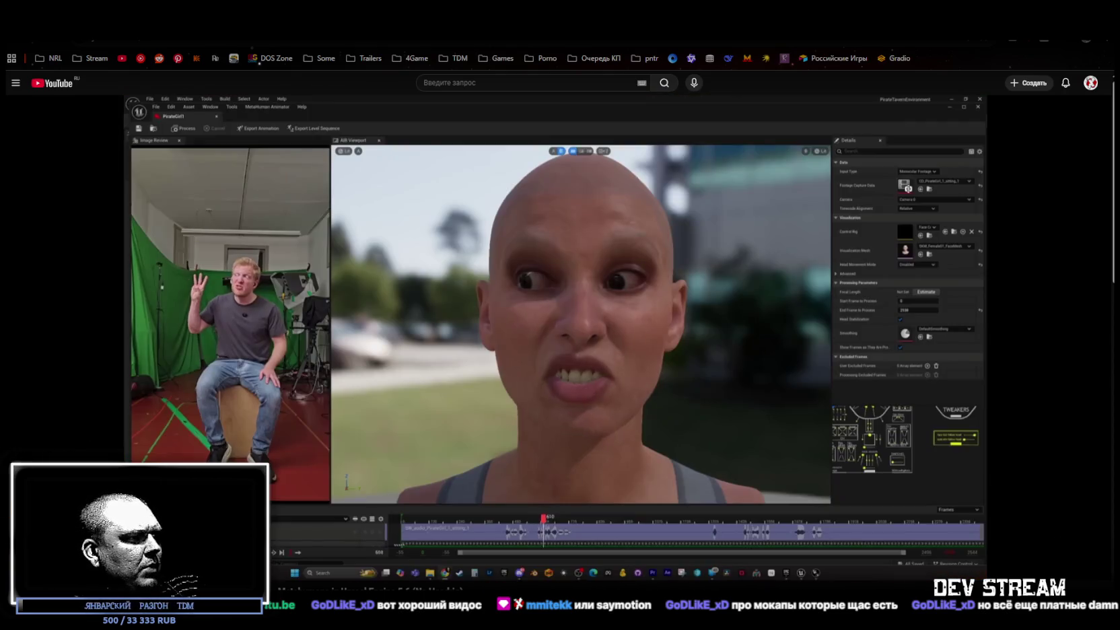
# - Turn on 'Перевести видео' voice-over translation, then pause when the presenter appears at his desk
pyautogui.click(546, 125)
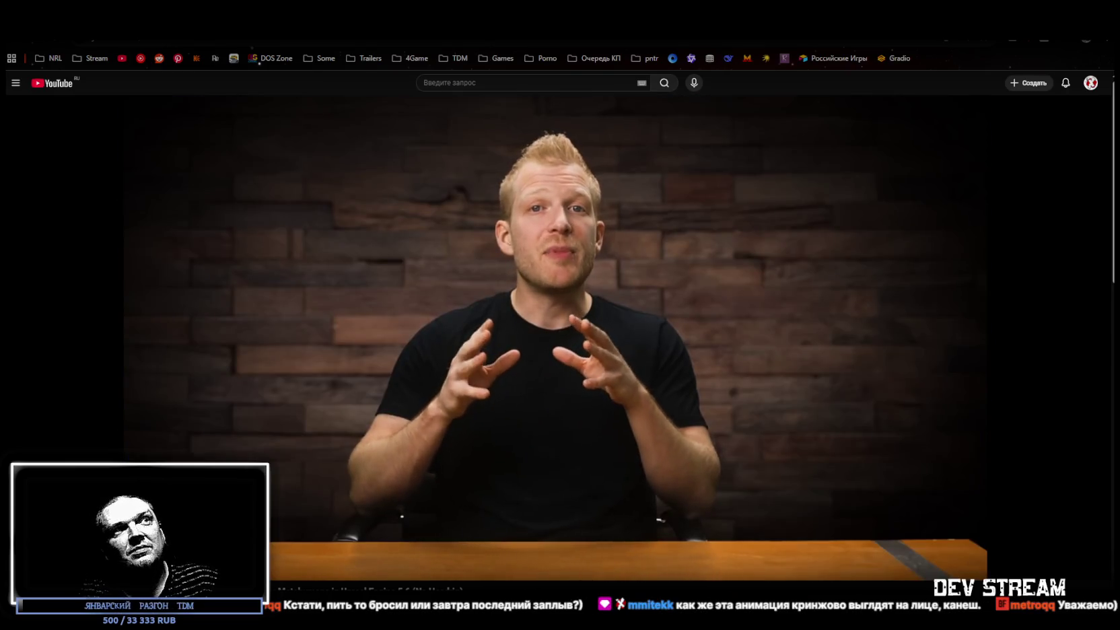
pyautogui.click(630, 333)
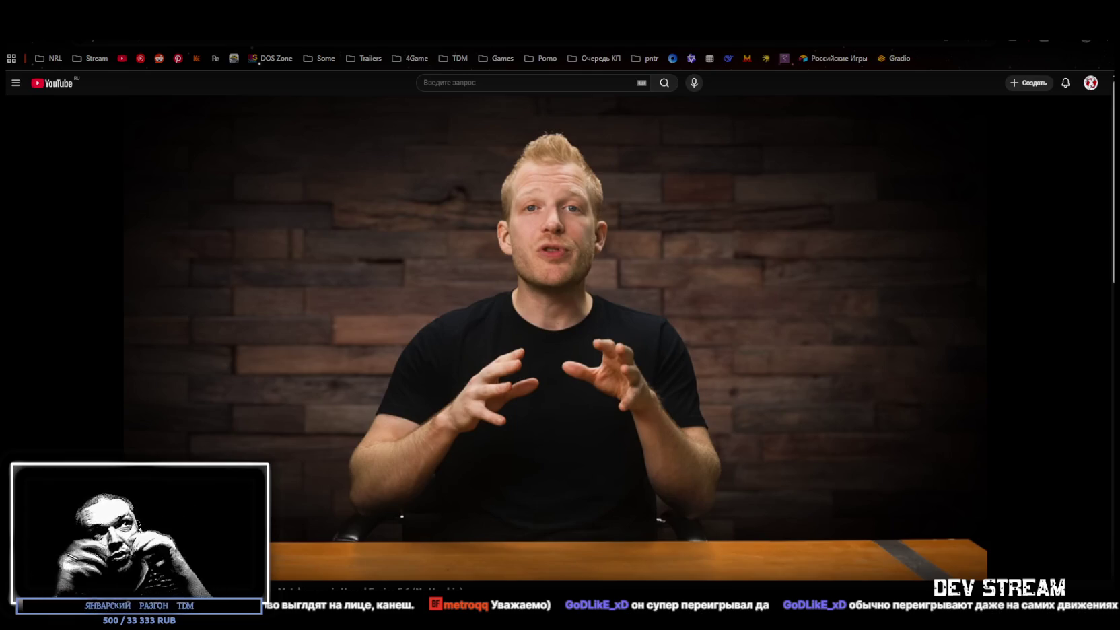
# - Keep the tutorial paused on the presenter talking at his desk before the brick wall
pyautogui.moveTo(702, 200)
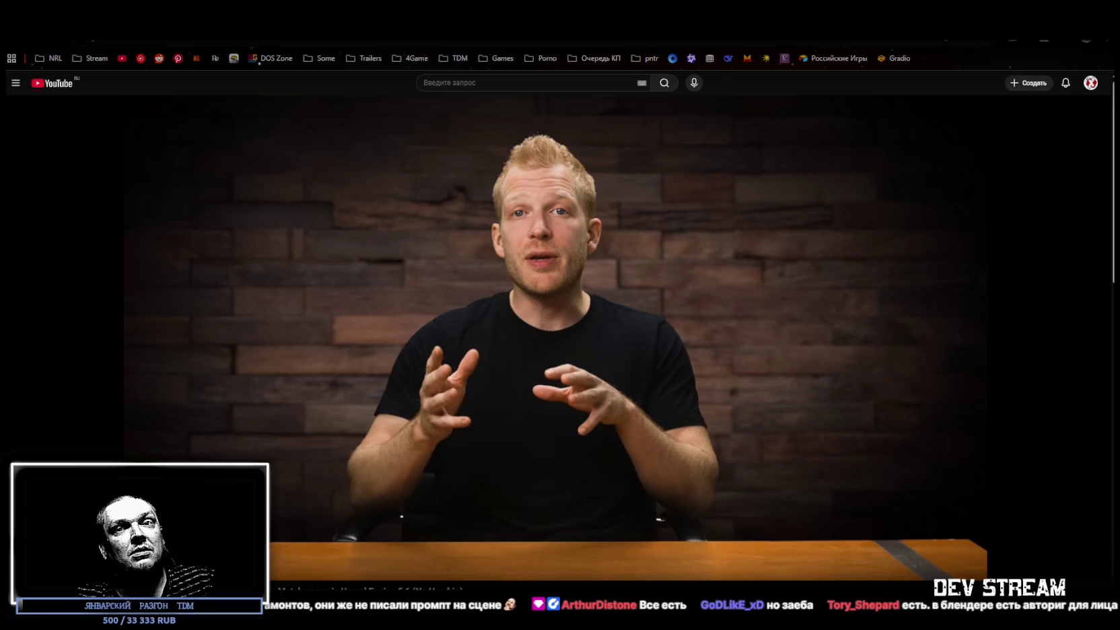
# - Resume the tutorial so it plays on to the helmet-mounted facial-capture split-screen
pyautogui.moveTo(143, 394)
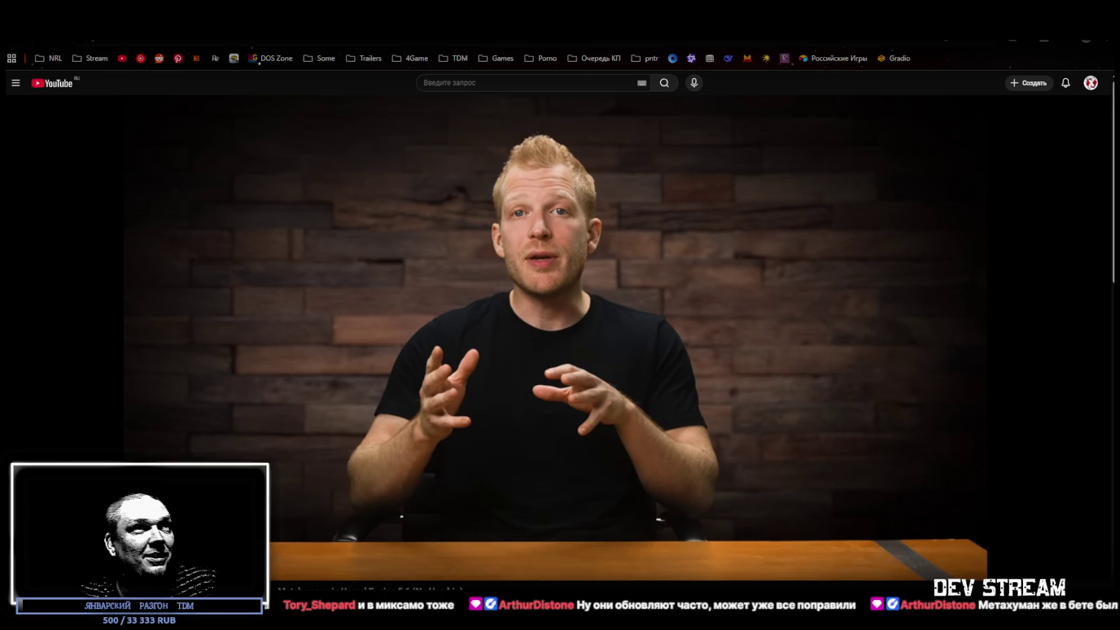
pyautogui.click(374, 303)
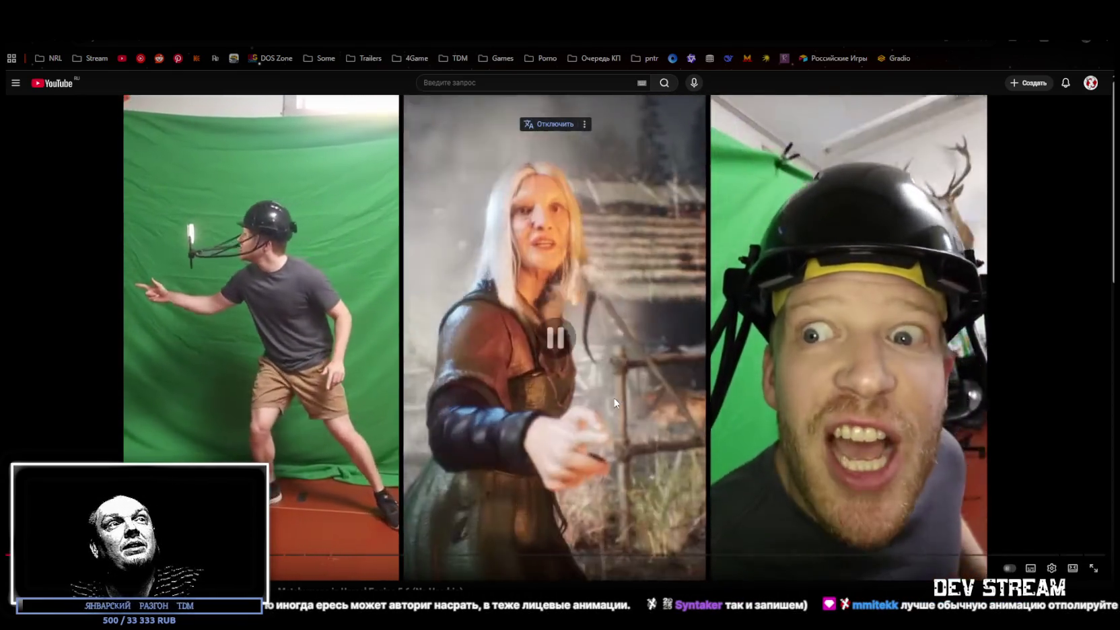
pyautogui.click(615, 400)
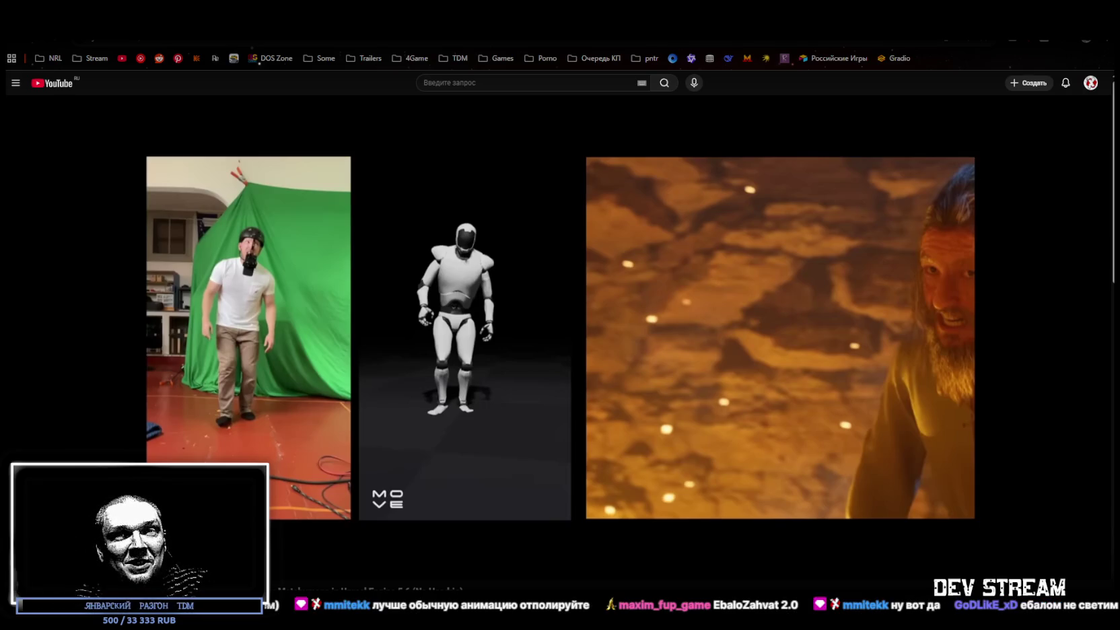
pyautogui.click(656, 335)
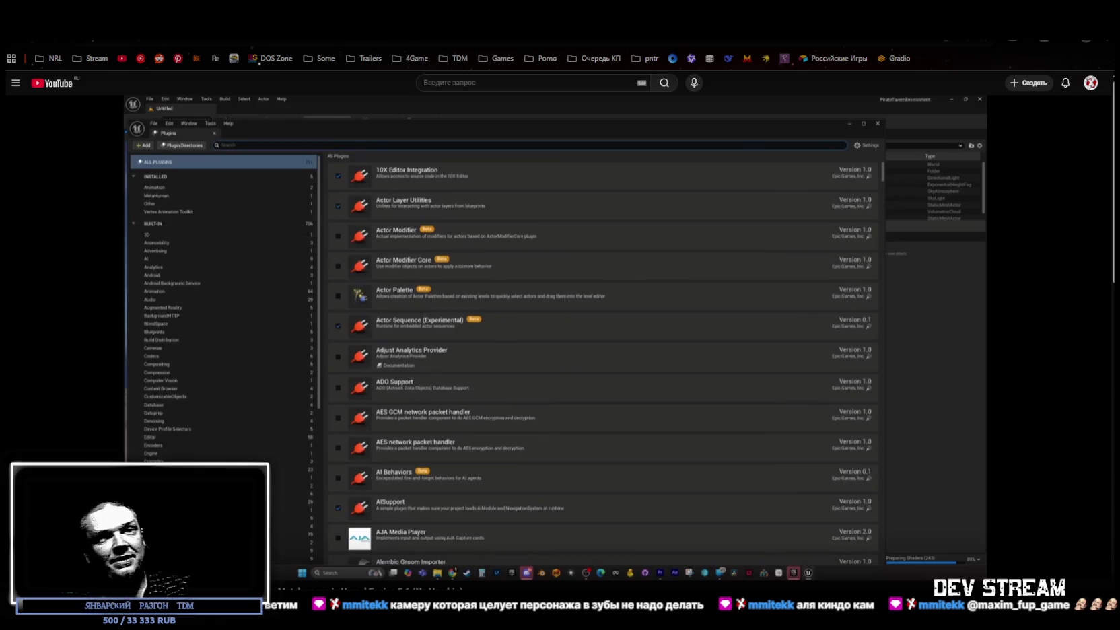
# - Set the tutorial's playback speed to 1.25×, later pausing at the five-panel phone capture comparison
pyautogui.click(1052, 568)
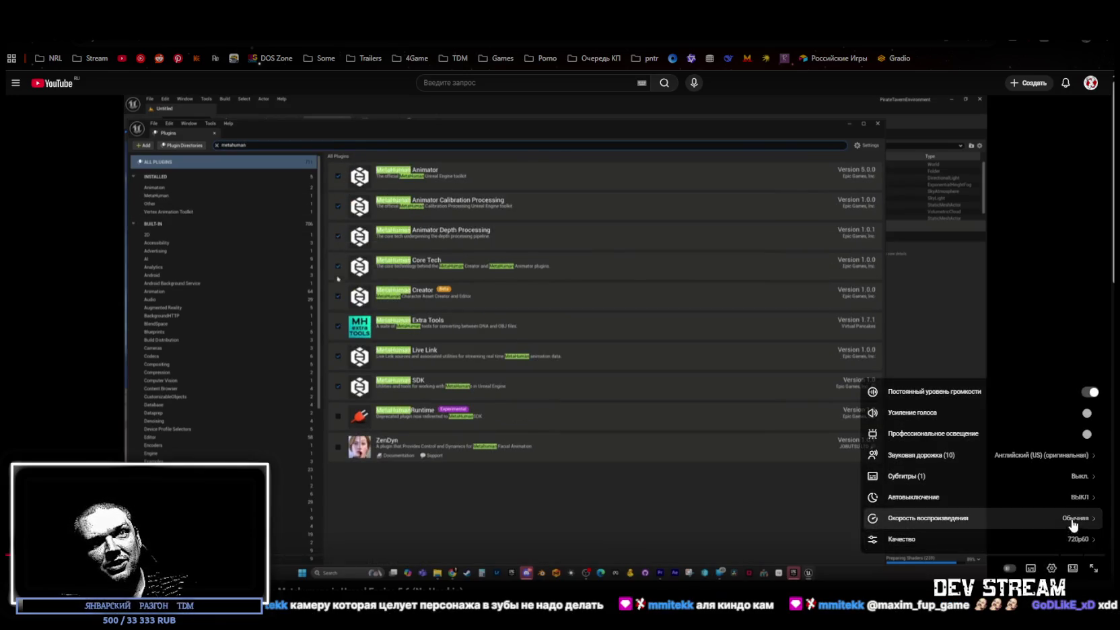
pyautogui.click(1070, 513)
pyautogui.scroll(-2, 1042, 478)
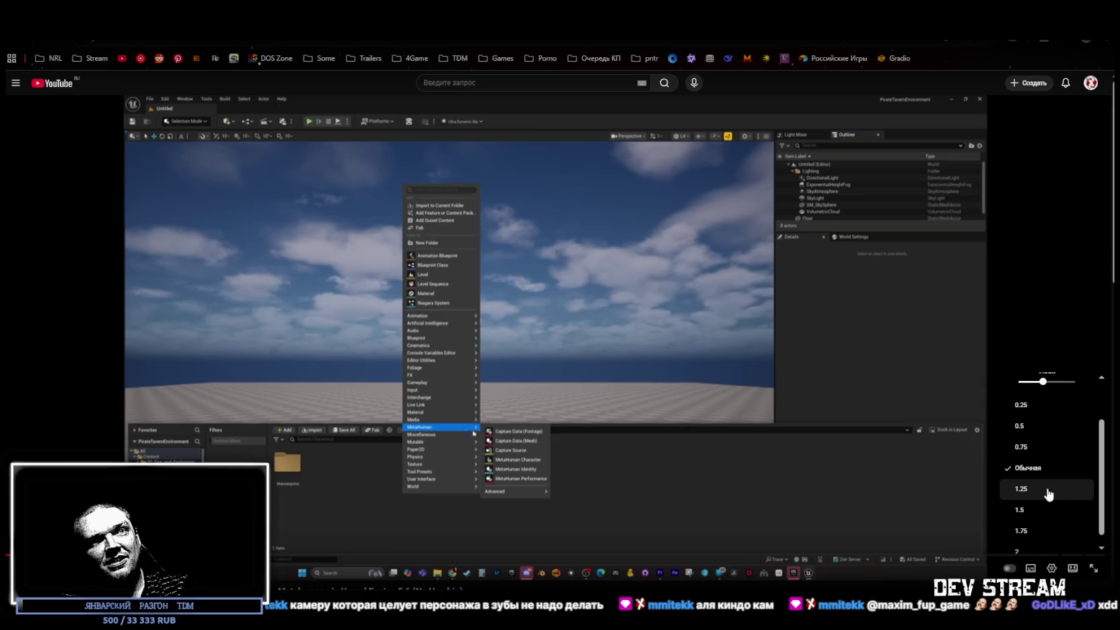
pyautogui.click(1043, 492)
pyautogui.press('Escape')
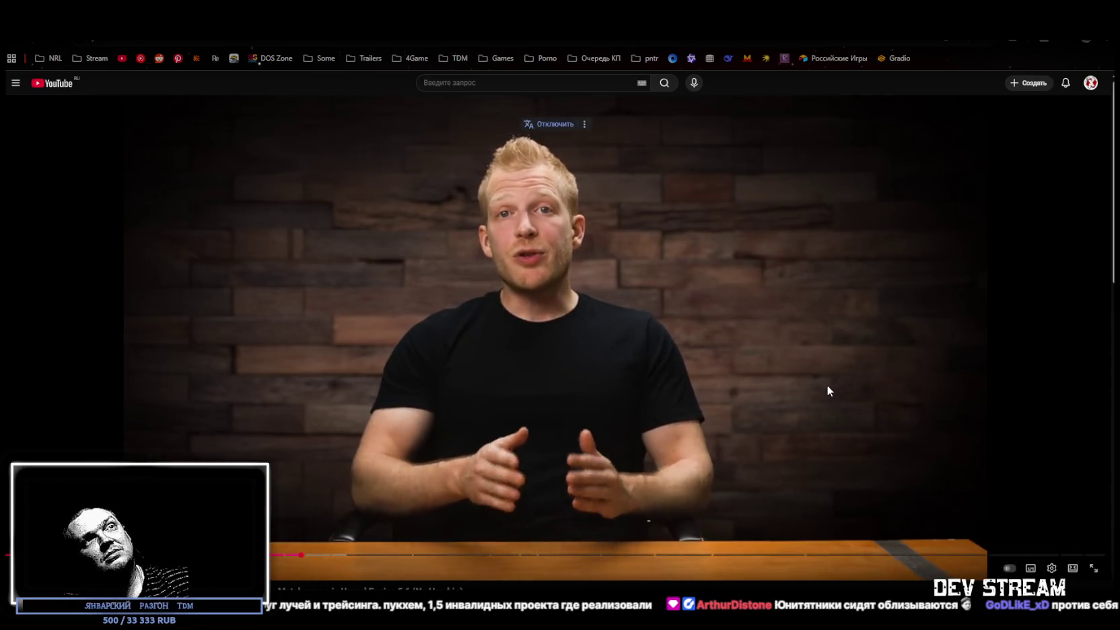
pyautogui.click(827, 383)
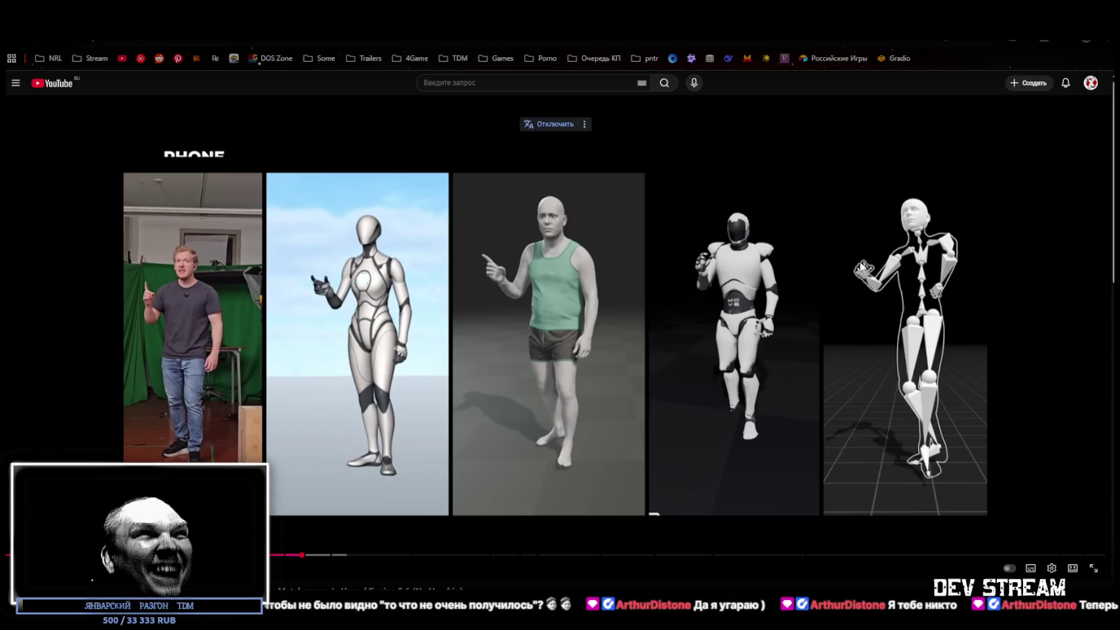
pyautogui.click(869, 311)
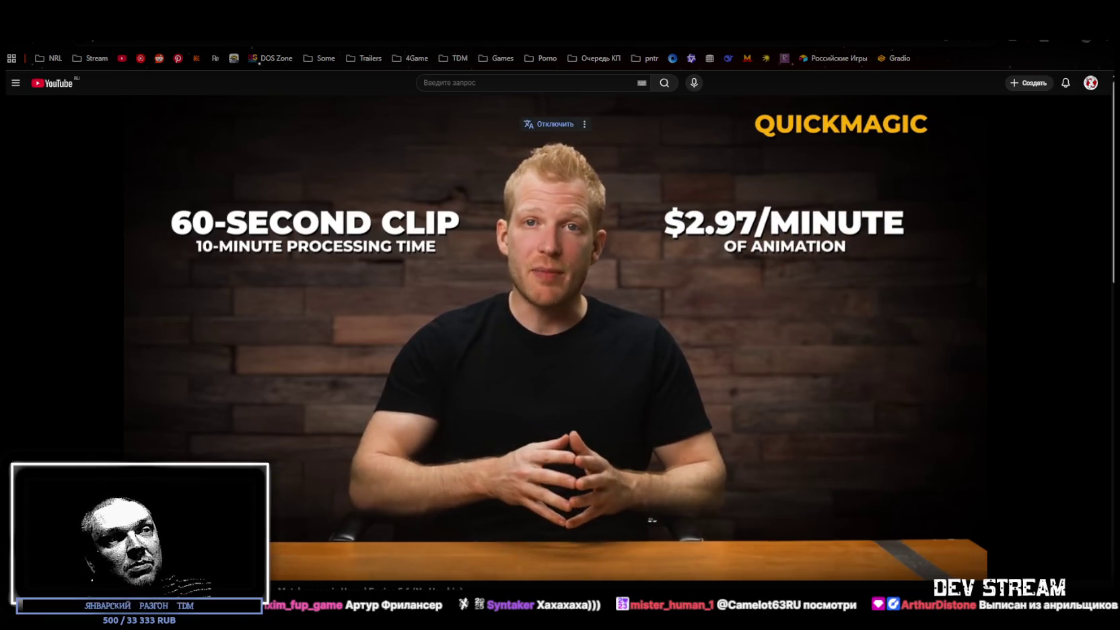
pyautogui.hotkey('alt', 'Tab')
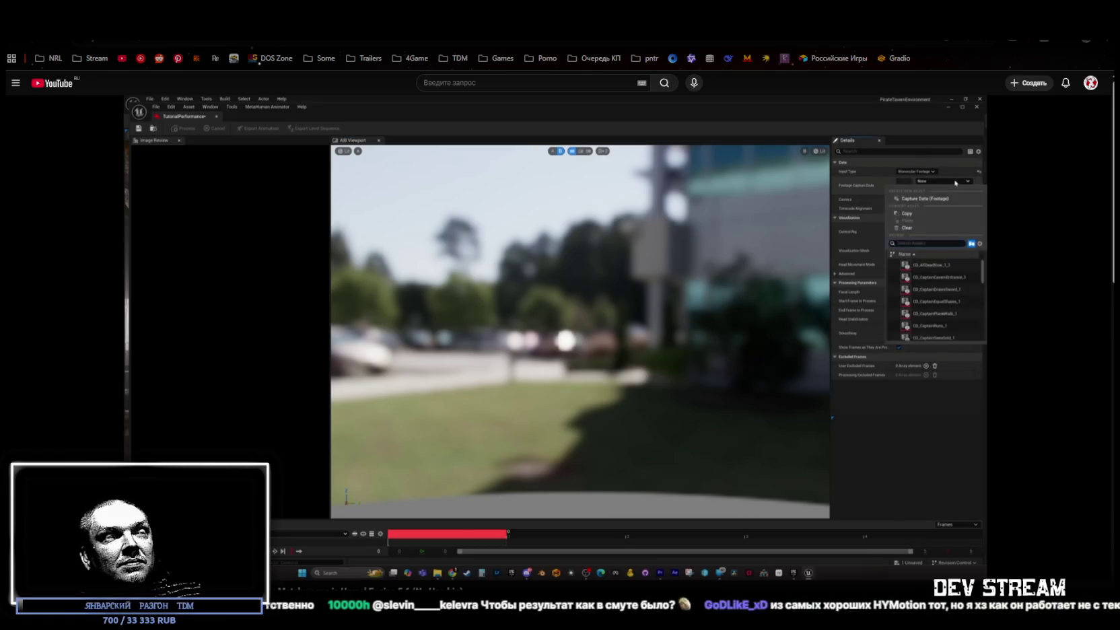
pyautogui.click(678, 399)
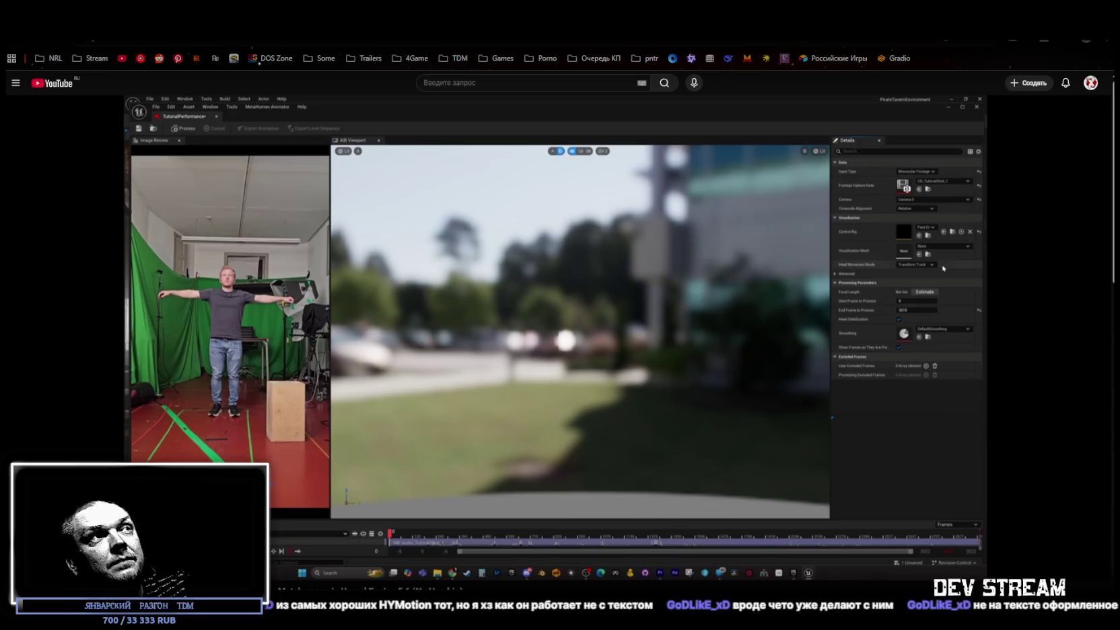
# - Open Balabolka's speech settings list over the paused tutorial, showing the Microsoft Irina voice
pyautogui.moveTo(674, 398)
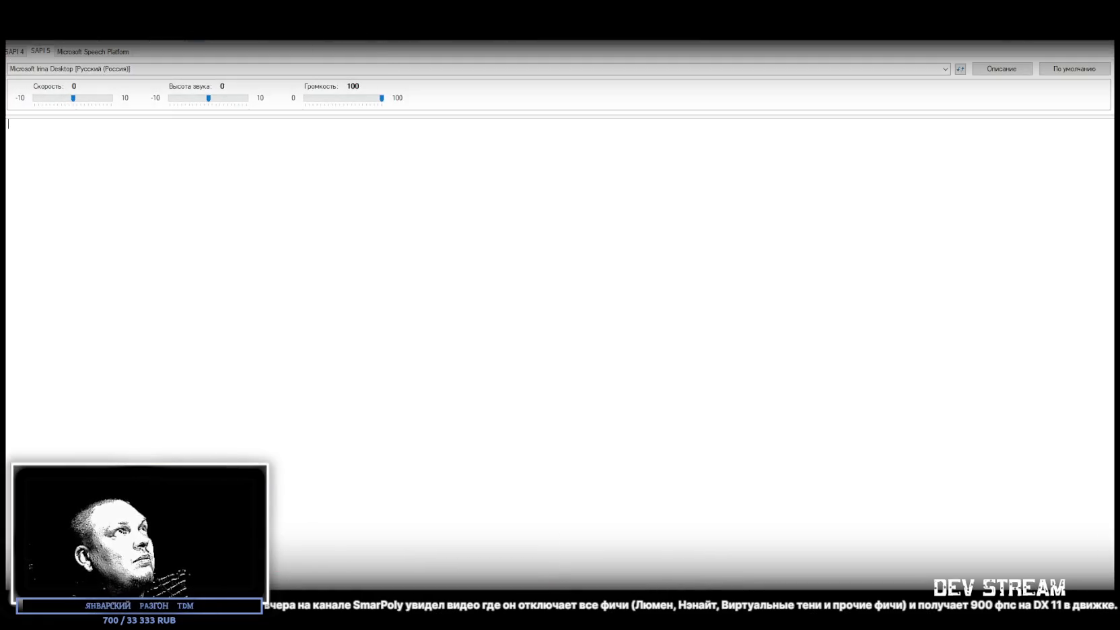
pyautogui.click(67, 34)
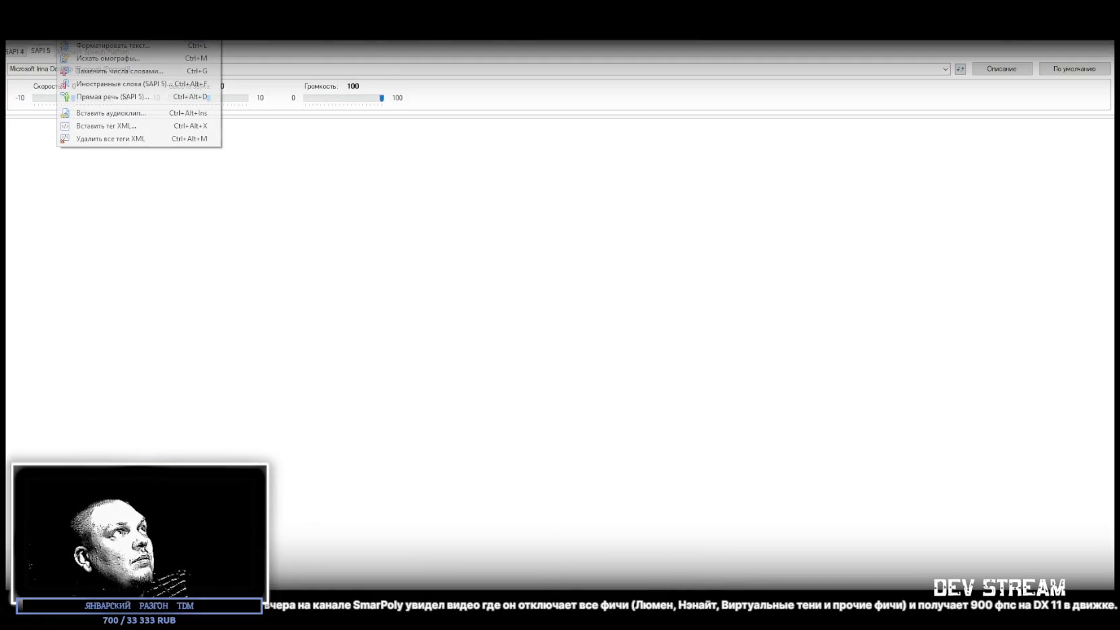
# - Choose Vocalizer Expressive Yuri Harpo 22kHz from Balabolka's Голос voice list
pyautogui.moveTo(147, 95)
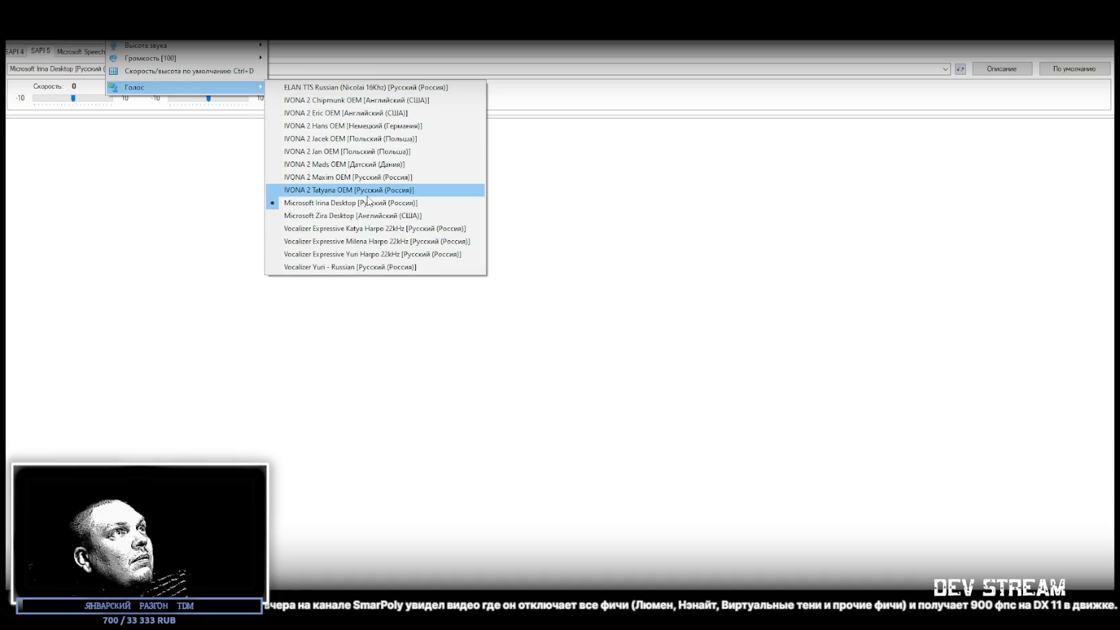
pyautogui.click(349, 256)
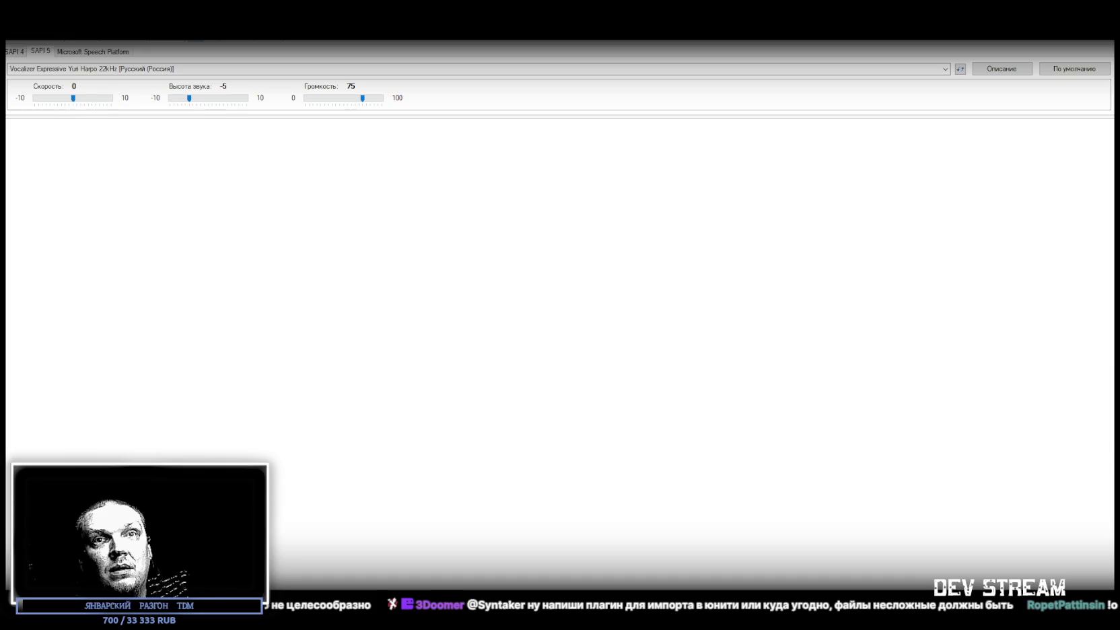
# - Have Balabolka read the pasted Russian chat sentence aloud, clear it, then resume the tutorial
pyautogui.write('кстати, я вчера на канале SmarPoly увидел видео где он отключает все фичи (Люмен, Нэнайт, Виртуальные тени и прочие фичи) и получает 900 фпс на DX 11 в движке.')
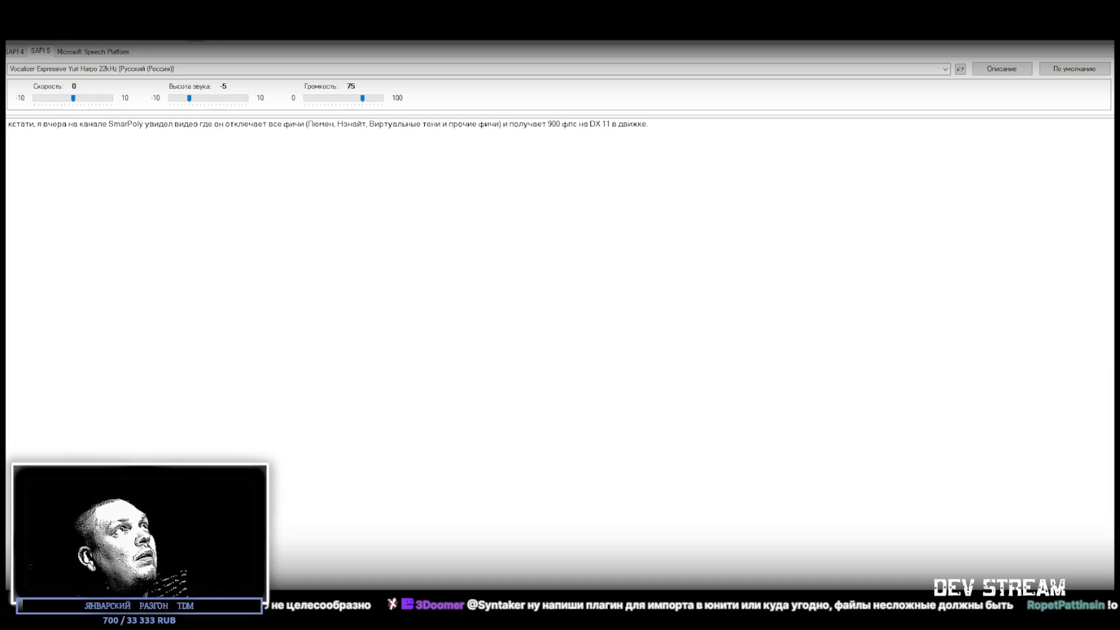
pyautogui.press('F5')
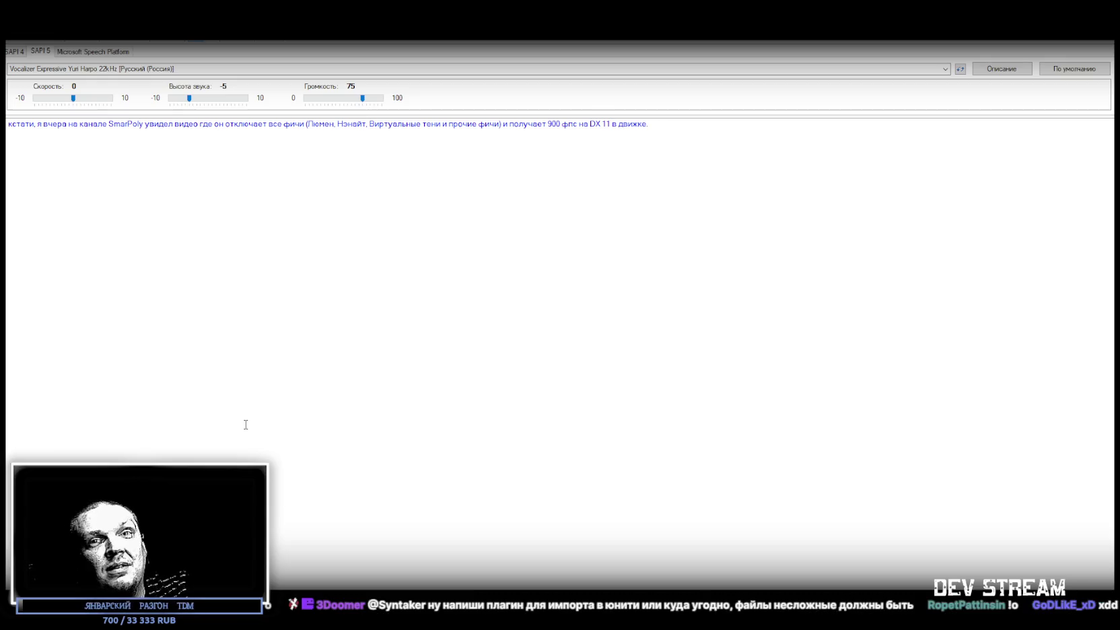
pyautogui.hotkey('ctrl', 'a')
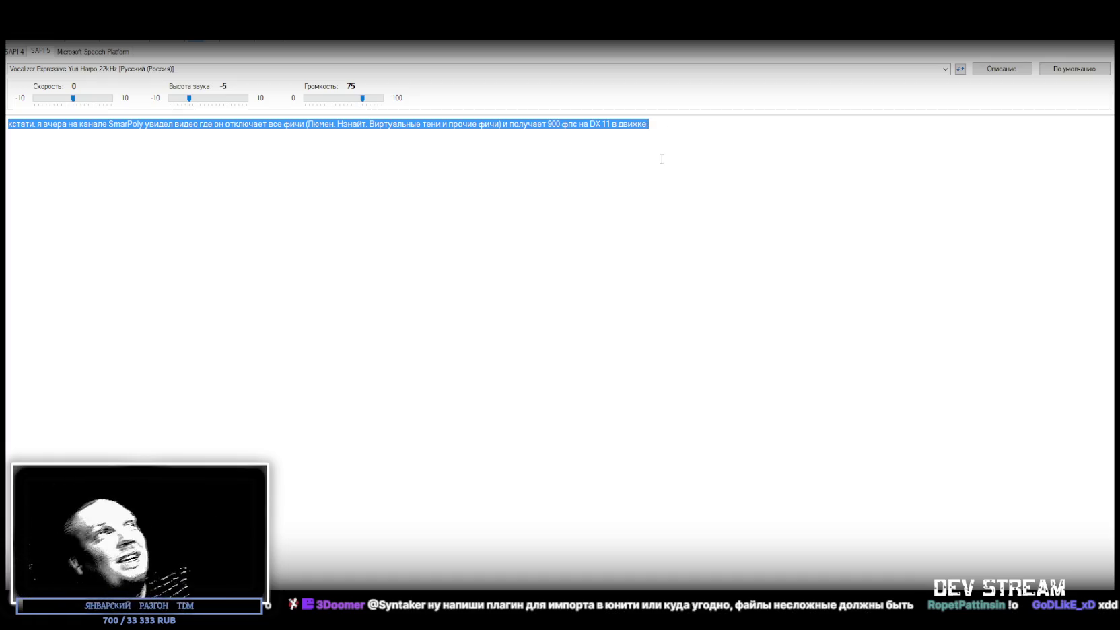
pyautogui.press('Delete')
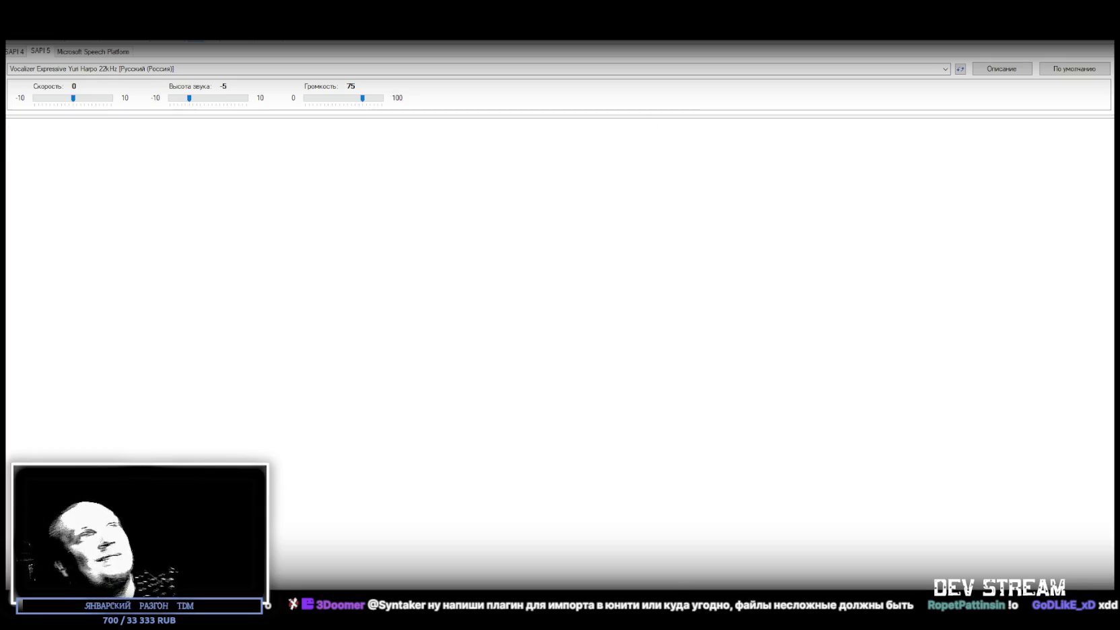
pyautogui.hotkey('alt', 'Tab')
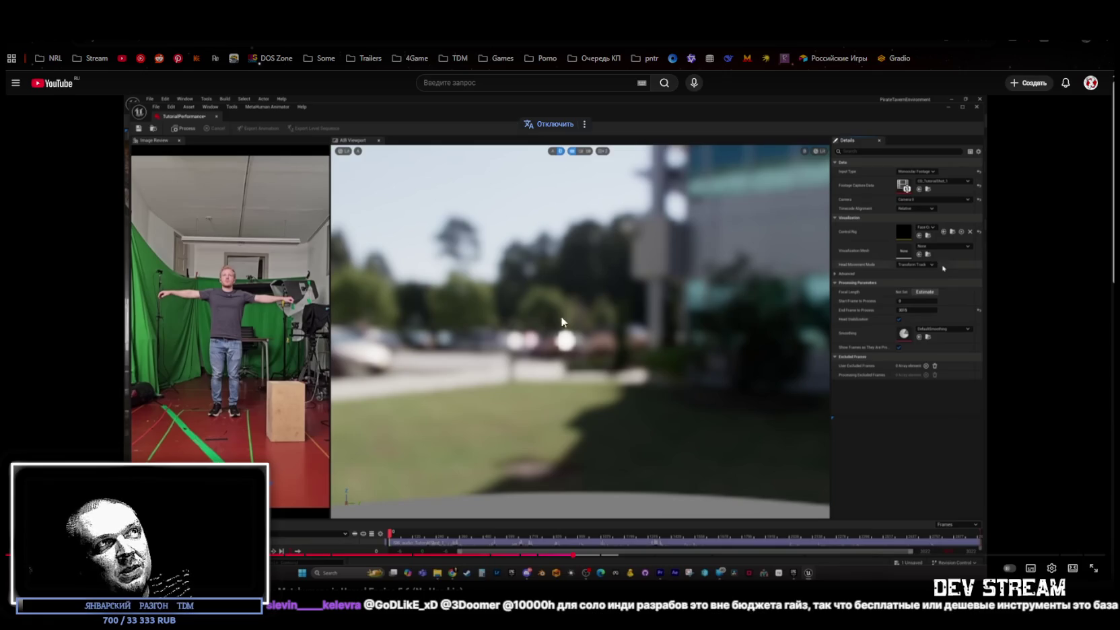
pyautogui.click(520, 362)
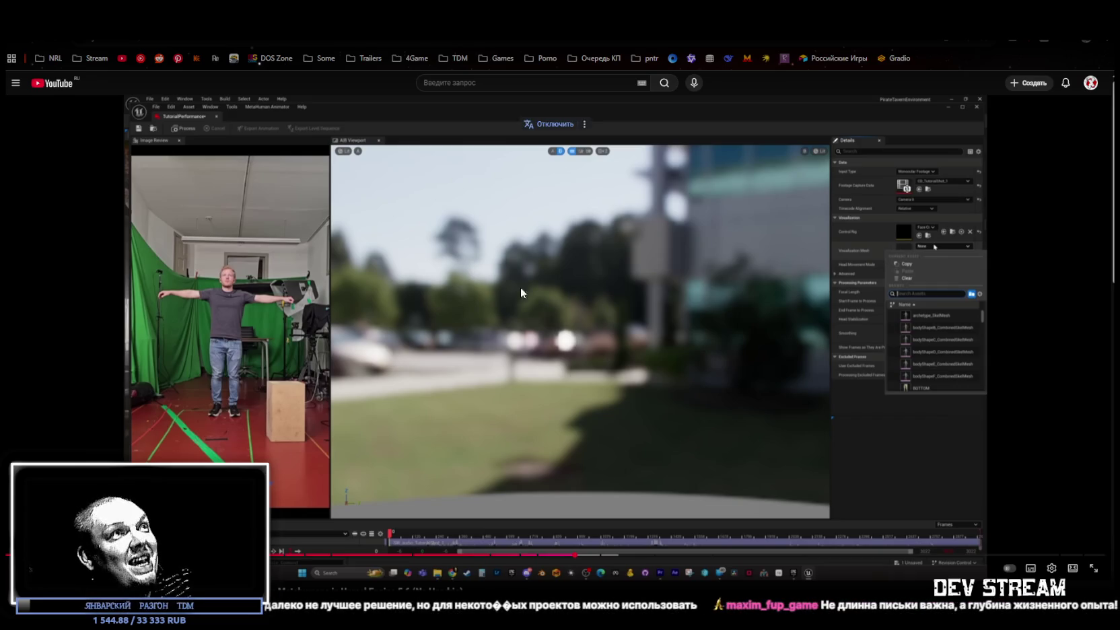
# - Resume playback of the paused Unreal Engine mocap tutorial video
pyautogui.click(469, 306)
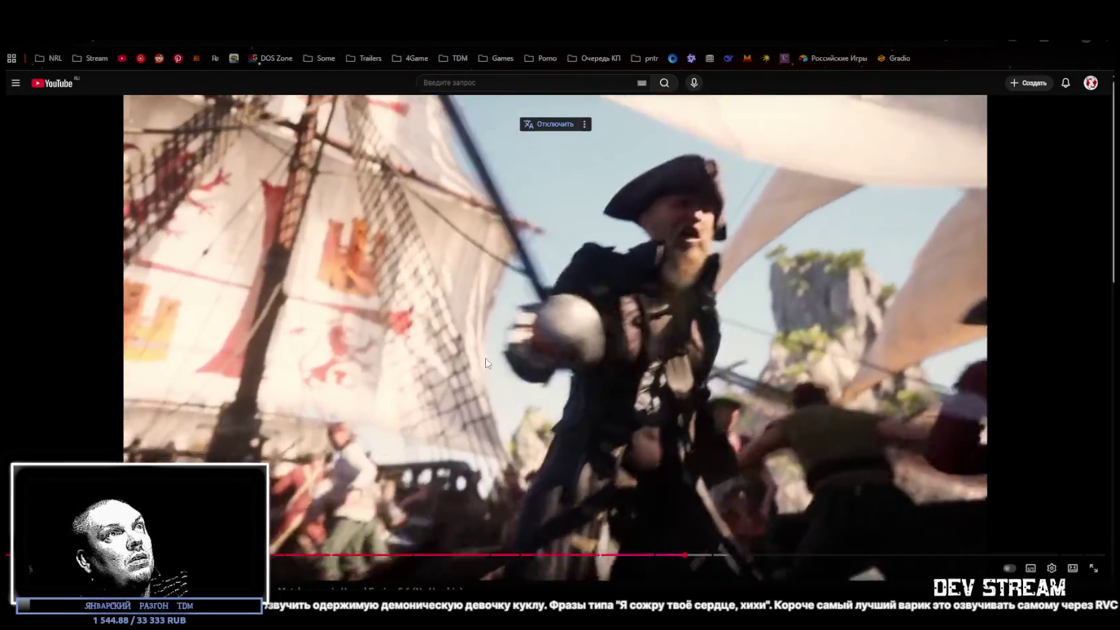
# - Pause the cinematic on the close-up of the bearded pirate captain in a tricorn hat
pyautogui.click(482, 365)
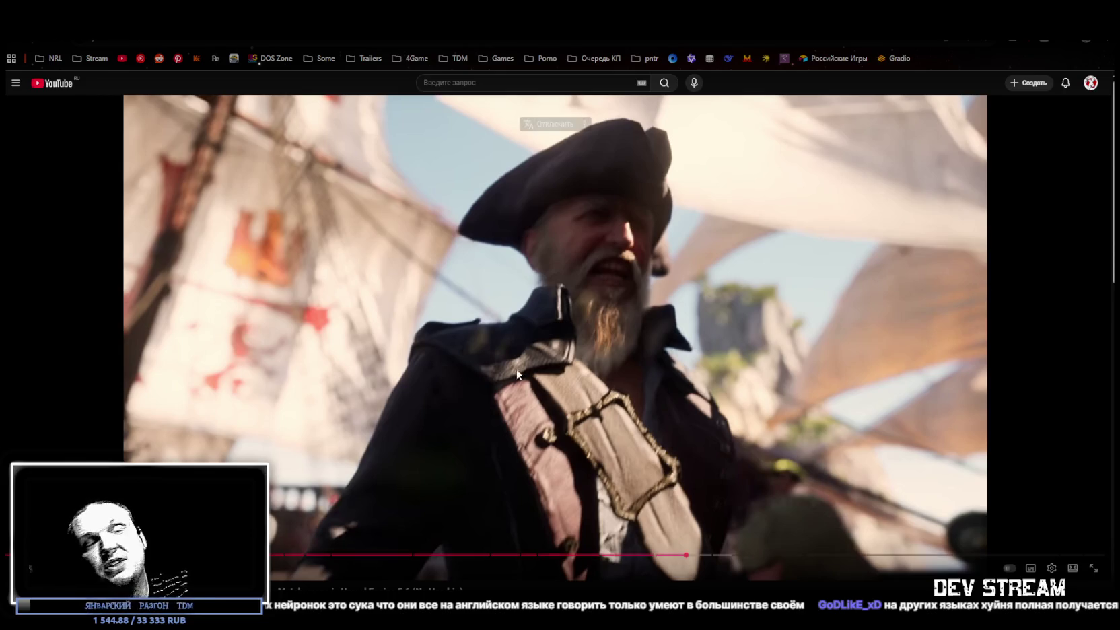
# - Resume the pirate cinematic until the 70mm Filmback, 2.8 F-Stop, 40mm Lens caption appears
pyautogui.click(469, 350)
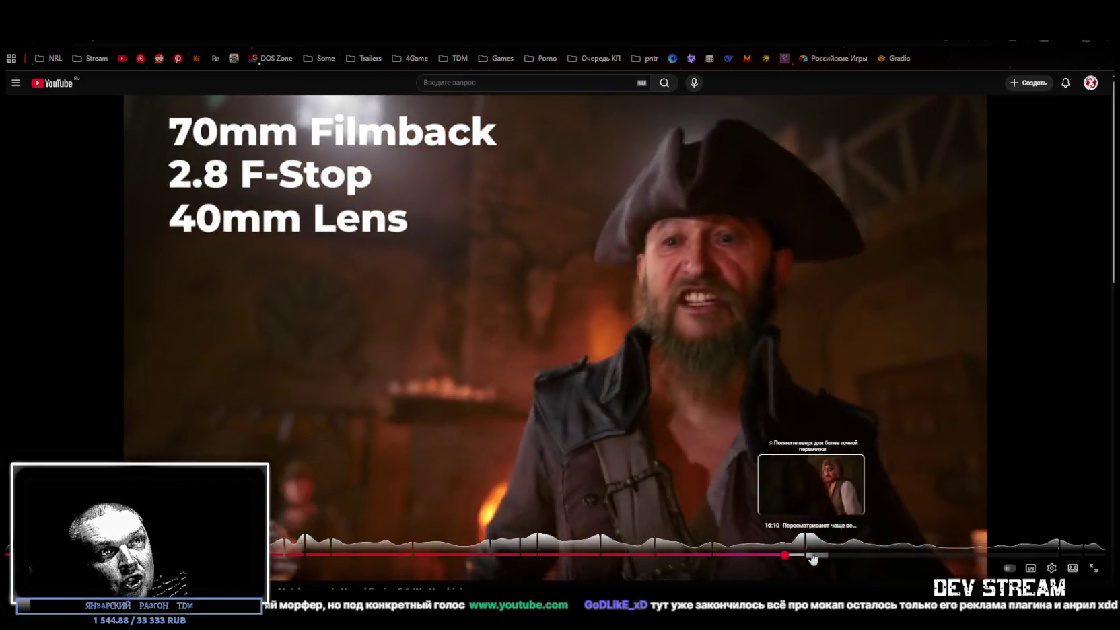
# - Seek the pirate cinematic ahead to the tavern scenes, pause briefly on a close-up, and resume
pyautogui.click(810, 556)
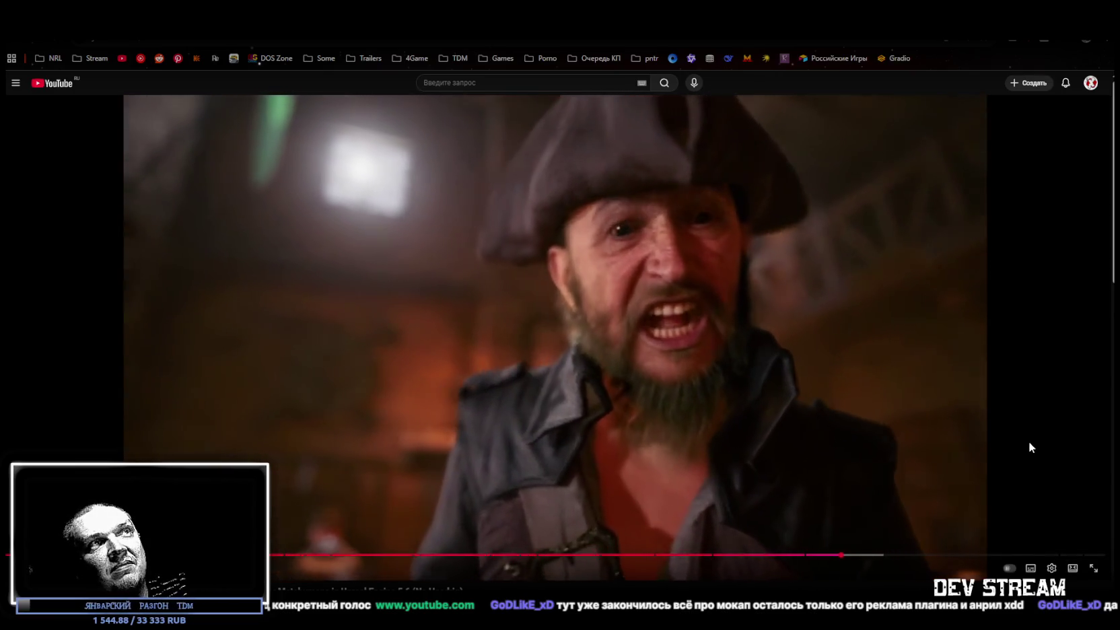
pyautogui.click(934, 400)
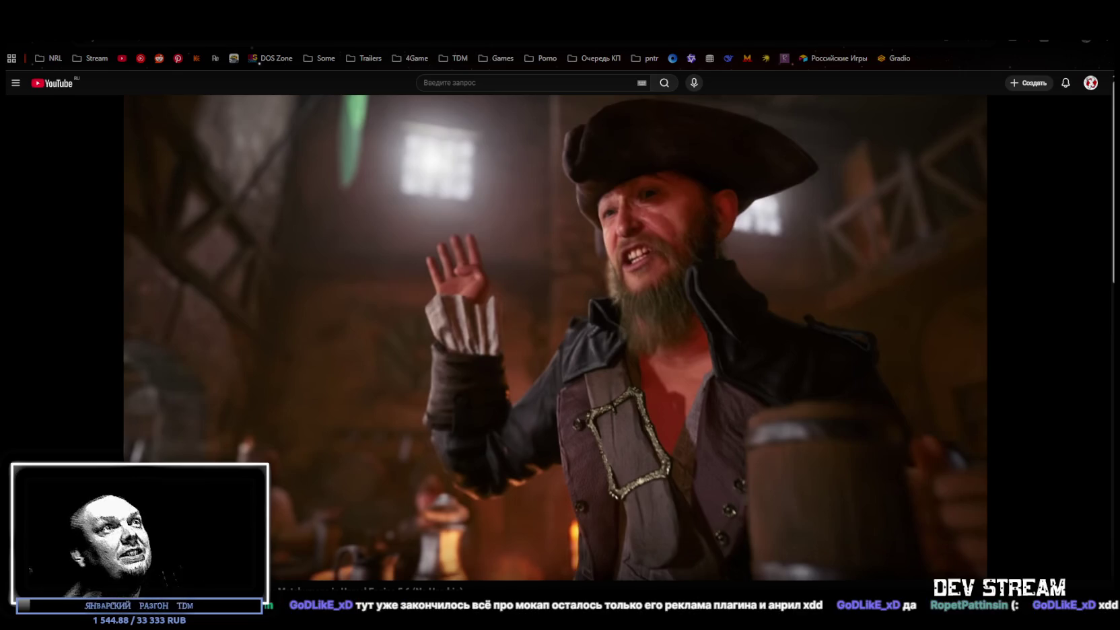
pyautogui.click(664, 371)
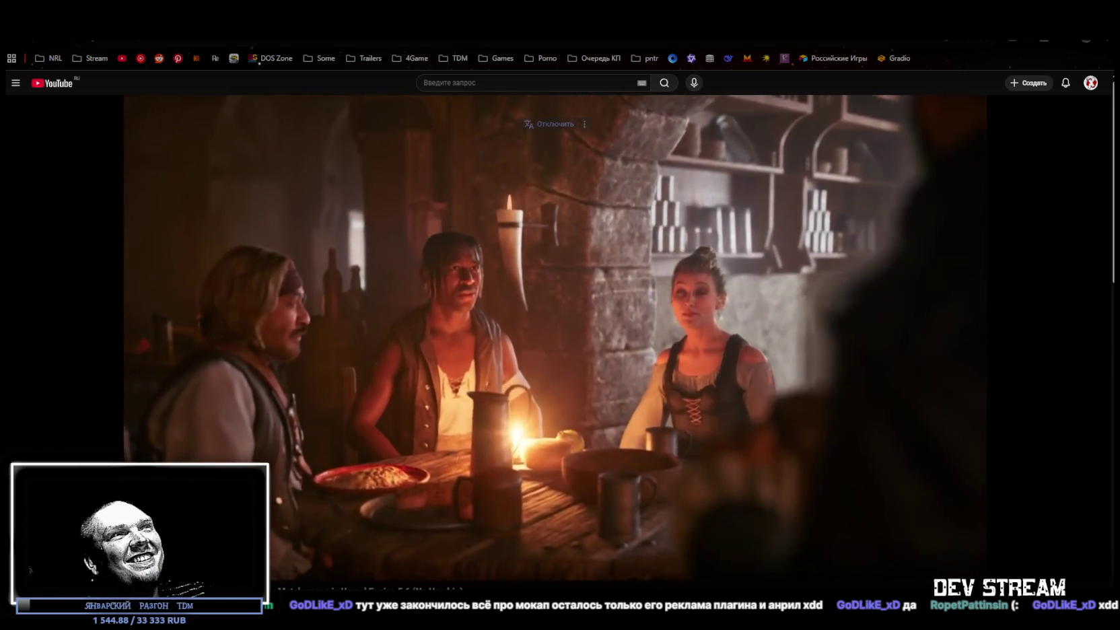
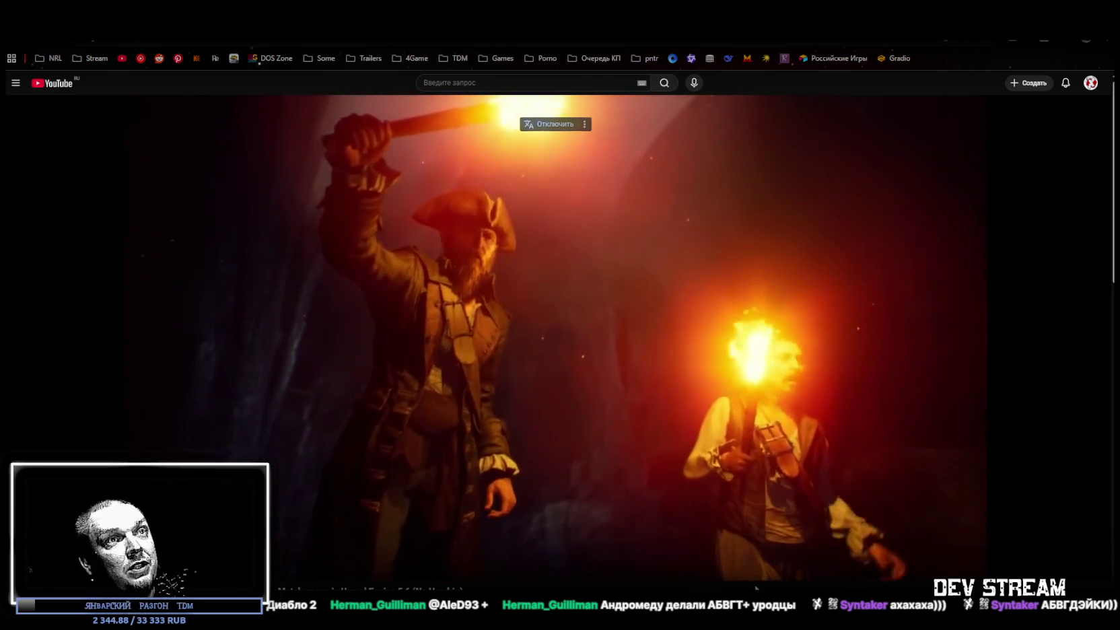
# - Rewind about 10 seconds and seek back on the progress bar to replay the torch-lit cave scene
pyautogui.press('Left')
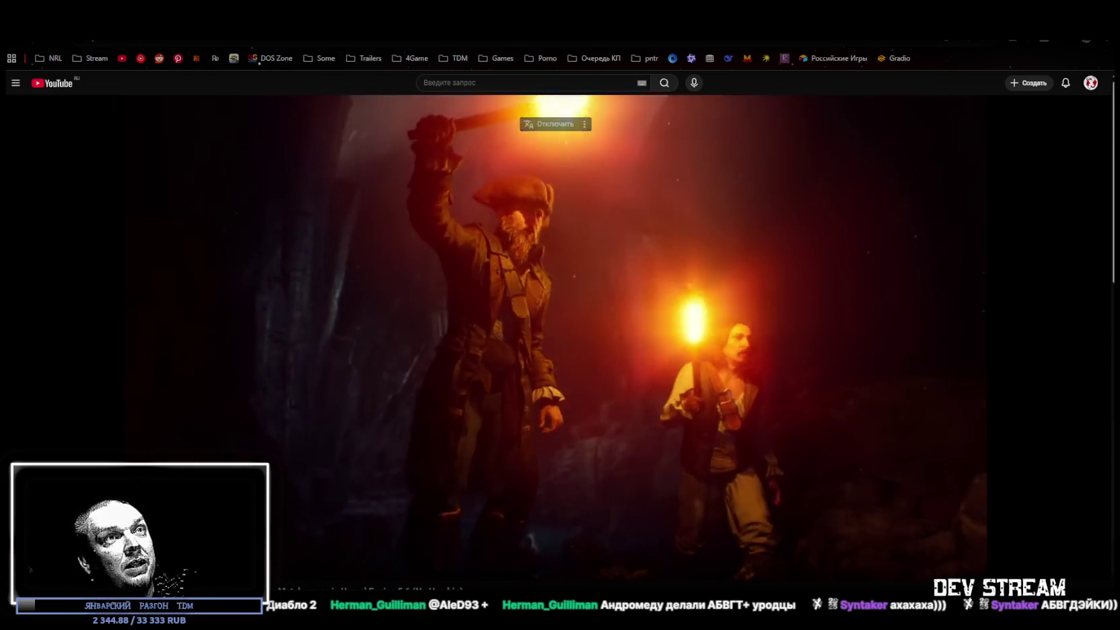
pyautogui.press('Left')
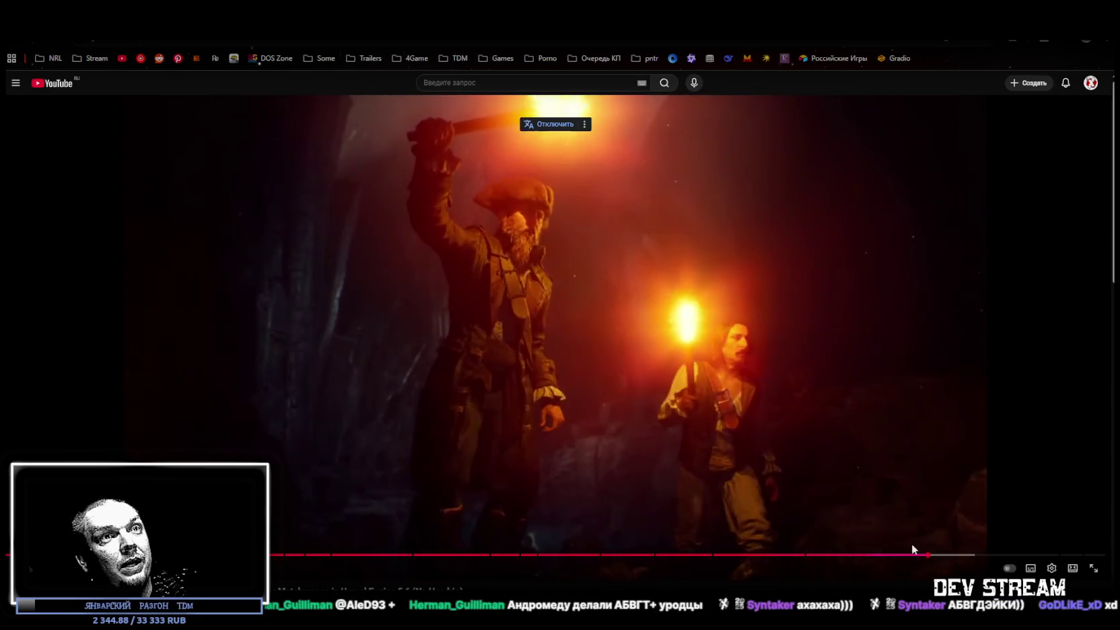
pyautogui.click(919, 555)
pyautogui.click(925, 556)
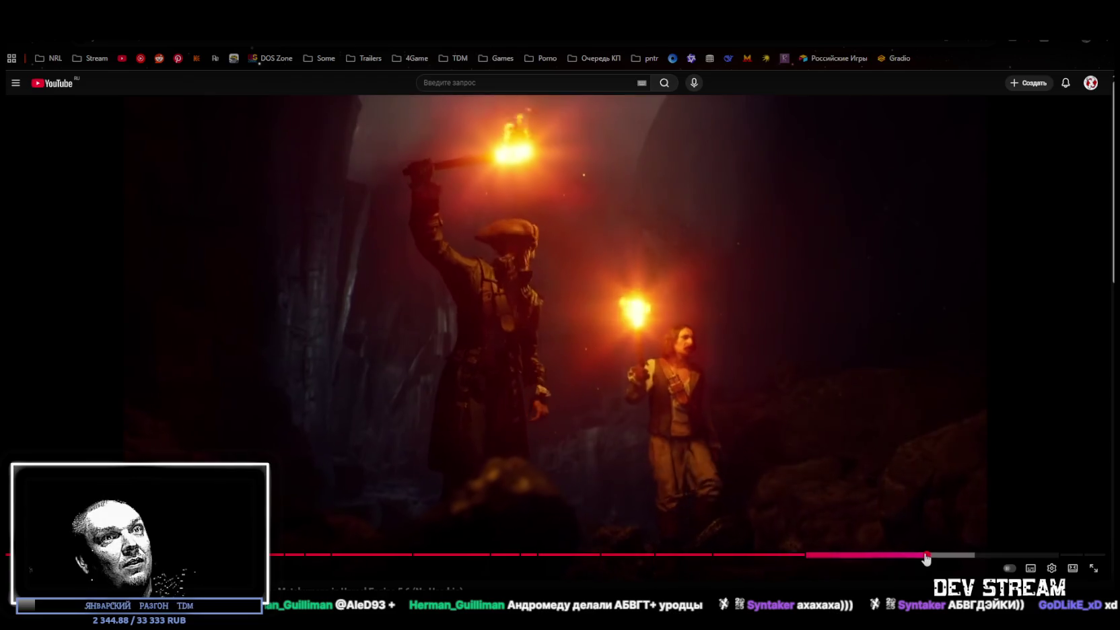
pyautogui.click(927, 556)
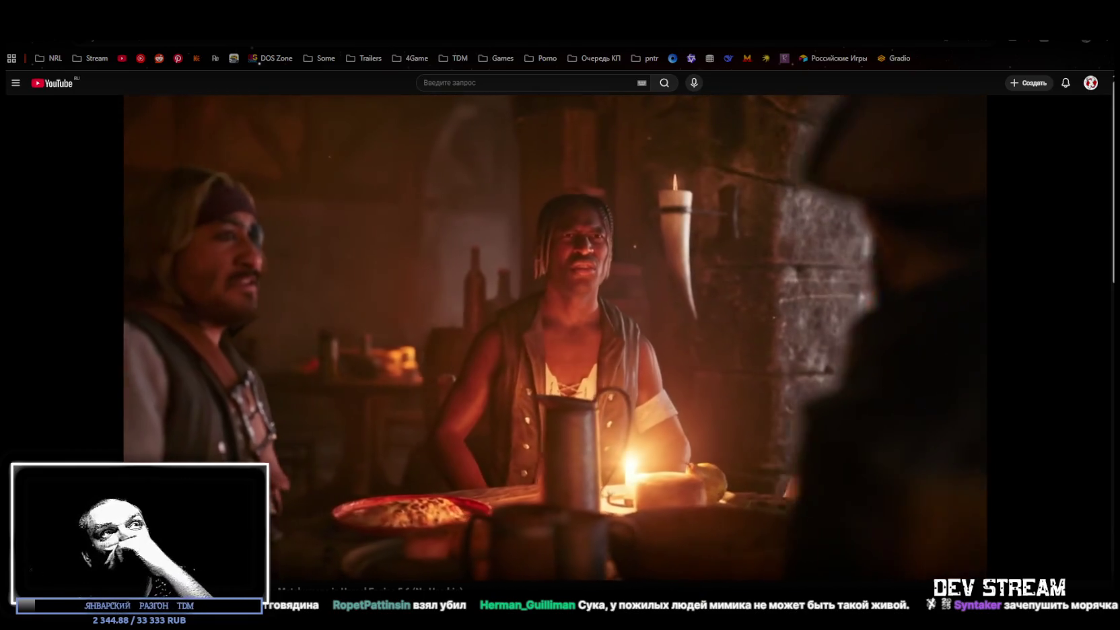
pyautogui.moveTo(1033, 358)
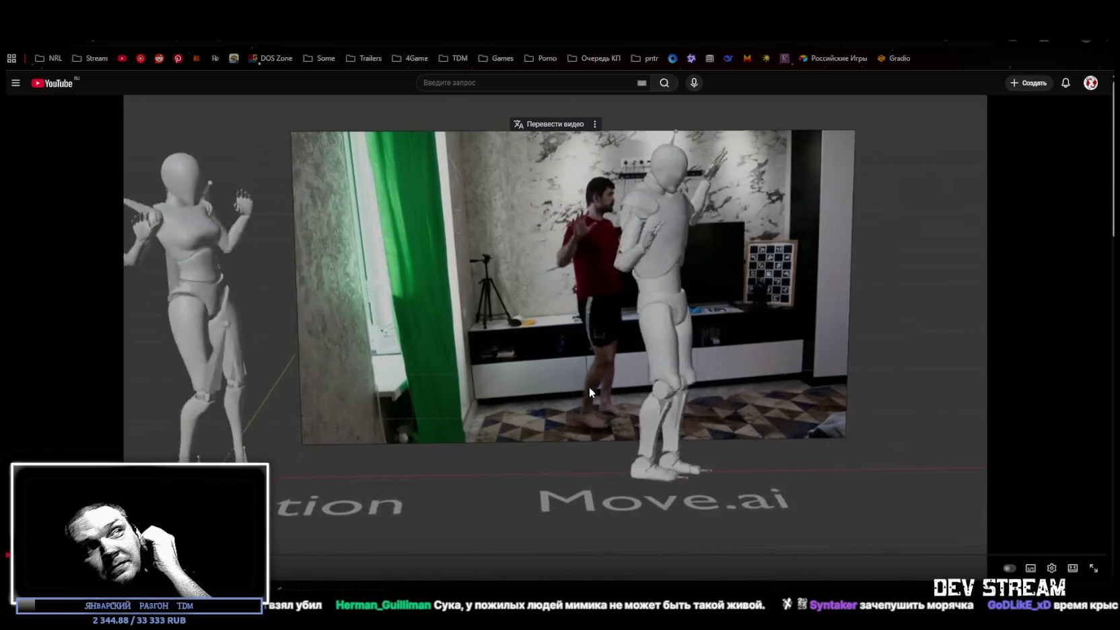
# - Set the player's playback speed to 1.25 in the settings menu and keep watching the review
pyautogui.click(1051, 567)
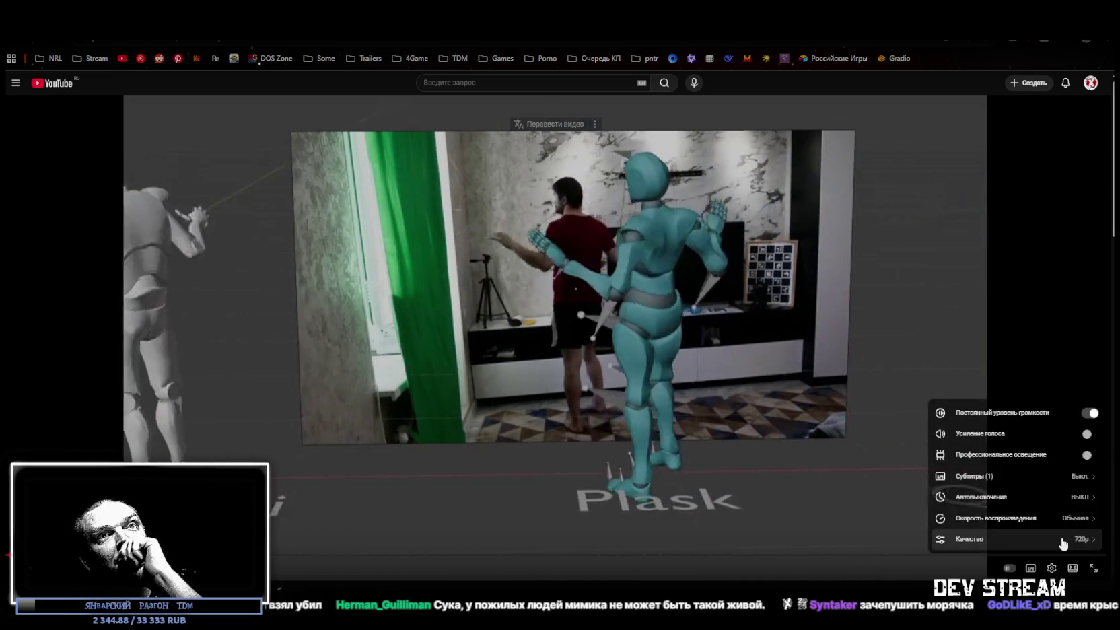
pyautogui.click(1065, 526)
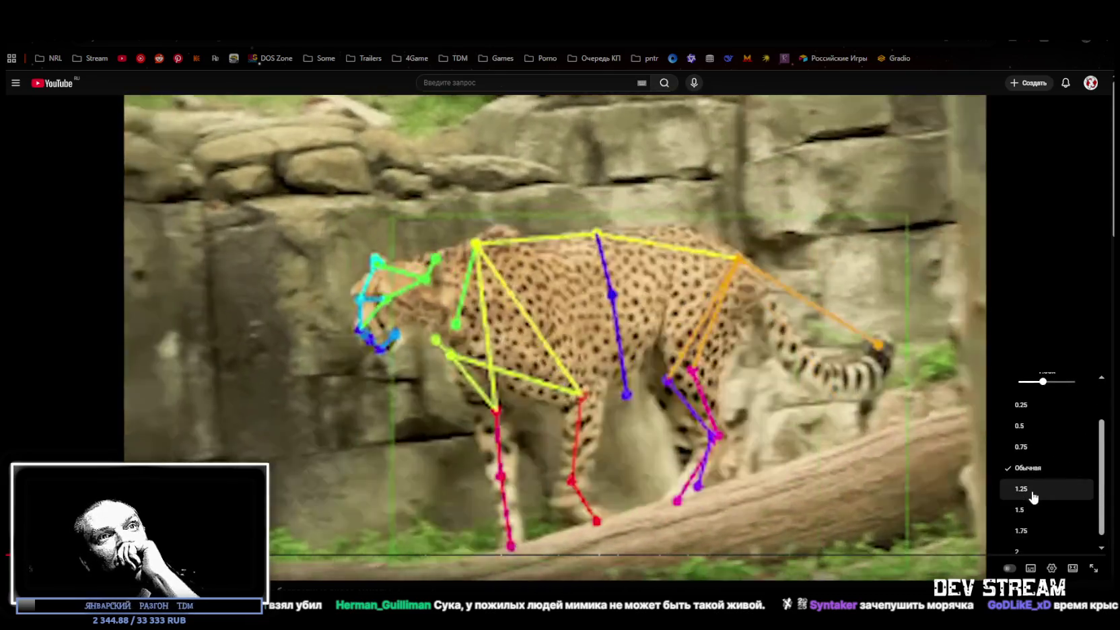
pyautogui.click(1028, 490)
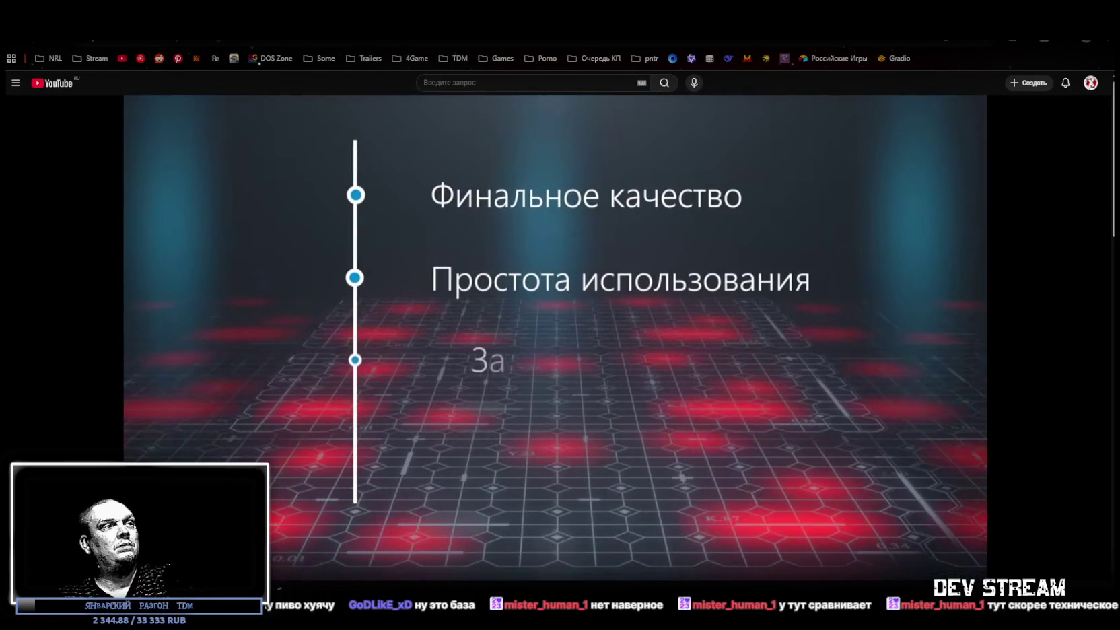
pyautogui.scroll(-2, 431, 405)
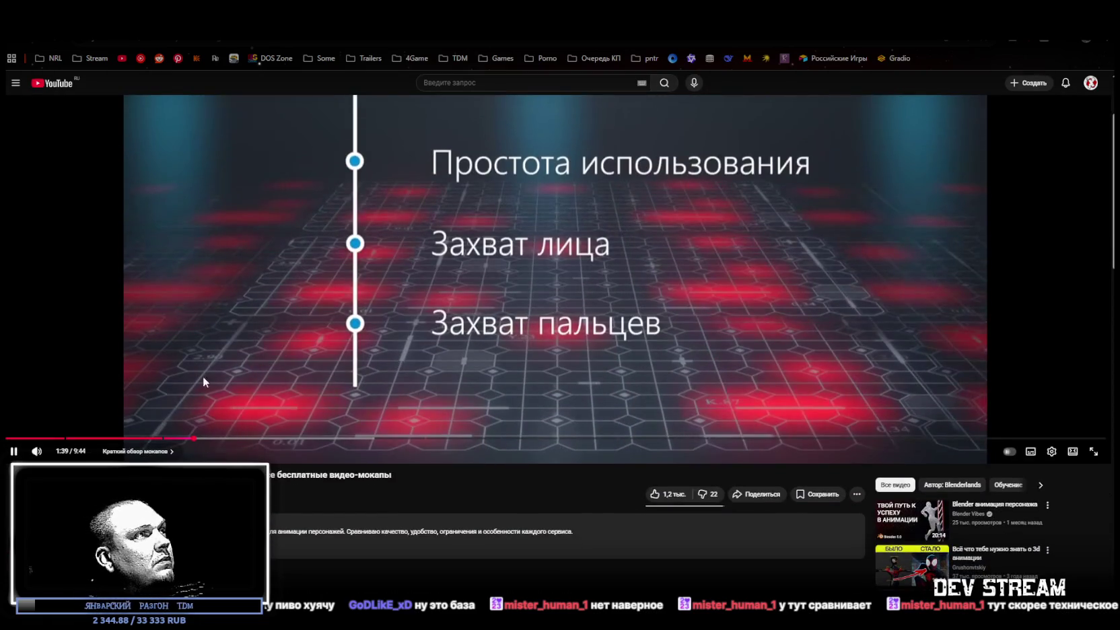
pyautogui.scroll(2, 129, 192)
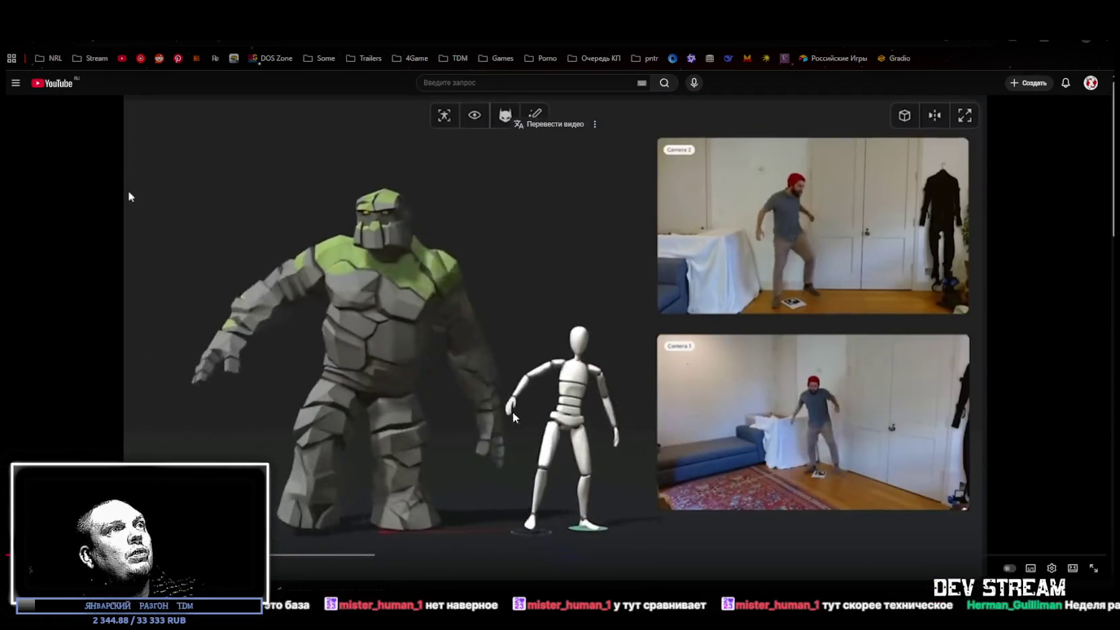